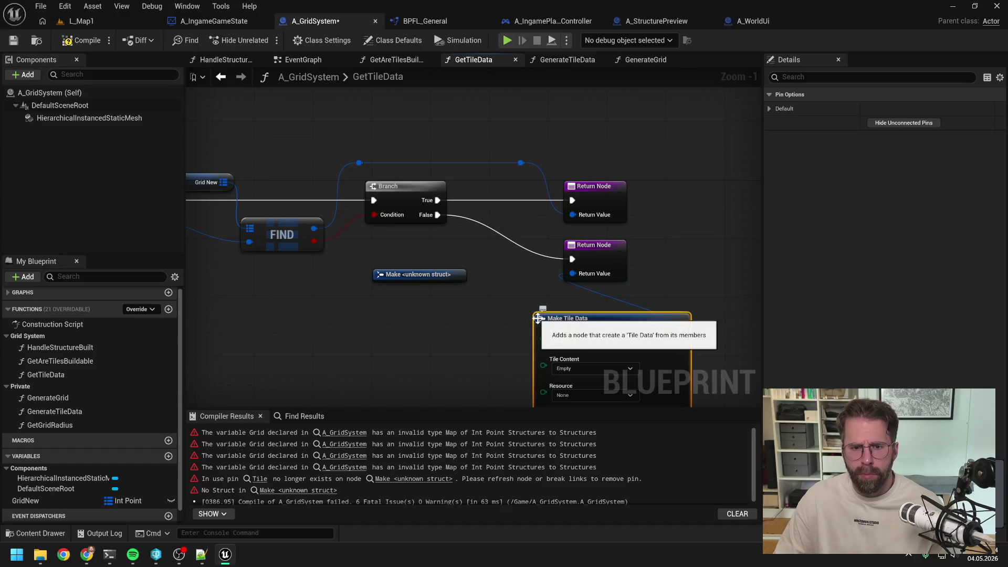
# Replace the broken Make <unknown struct> node with Make Tile Data and compile A_GridSystem.
pyautogui.click(466, 251)
pyautogui.moveTo(616, 289)
pyautogui.mouseDown()
pyautogui.moveTo(464, 241)
pyautogui.moveTo(469, 231)
pyautogui.mouseUp()
pyautogui.click(377, 294)
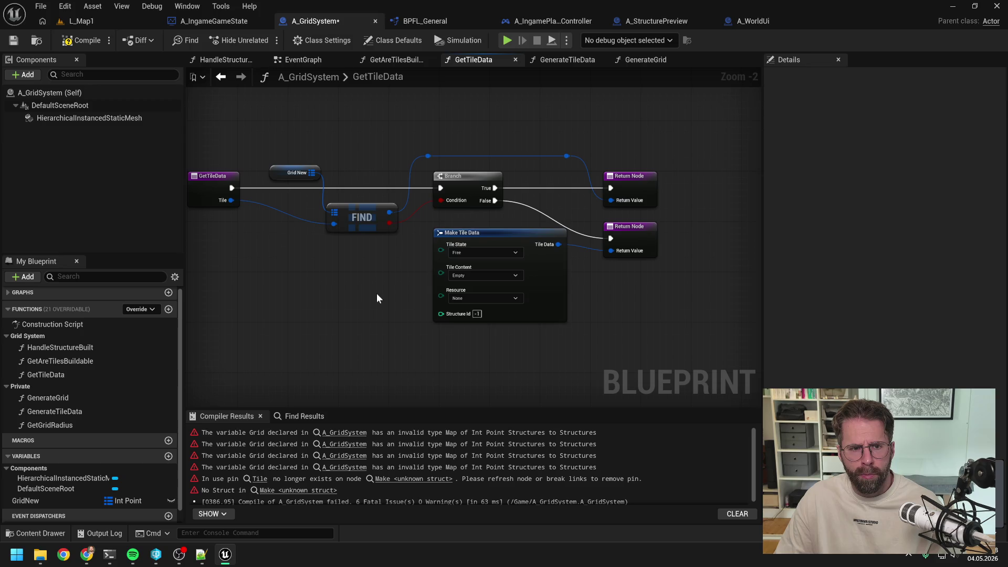
pyautogui.moveTo(377, 294); pyautogui.dragTo(445, 292)
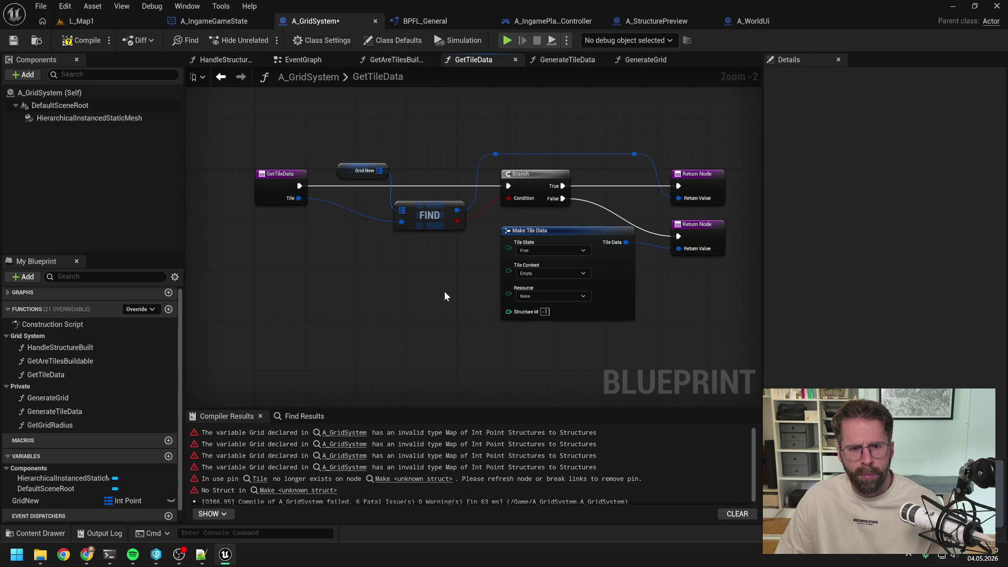
pyautogui.press('F7')
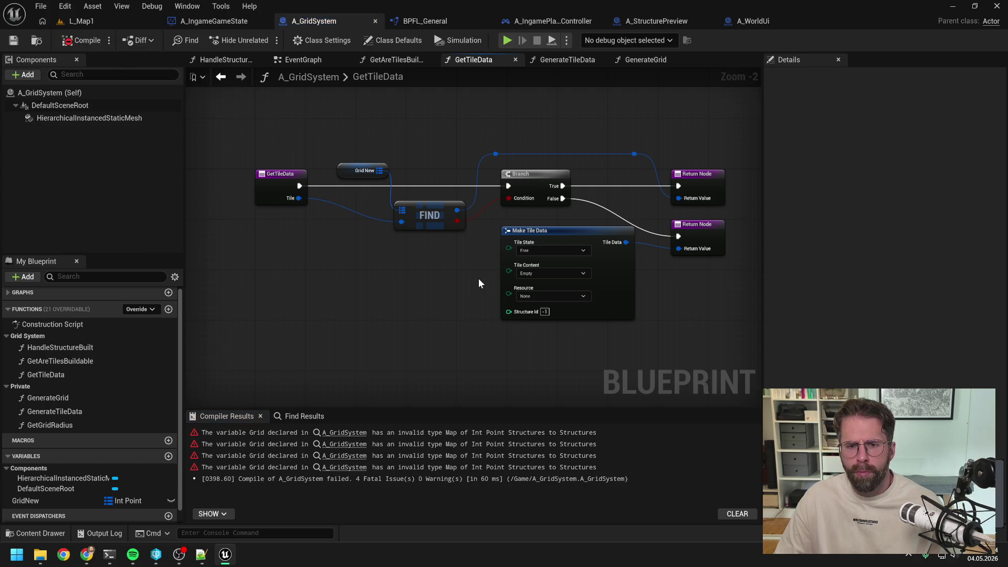
# Review the Make Tile Data node's Tile State values, leaving it set to Free.
pyautogui.click(536, 250)
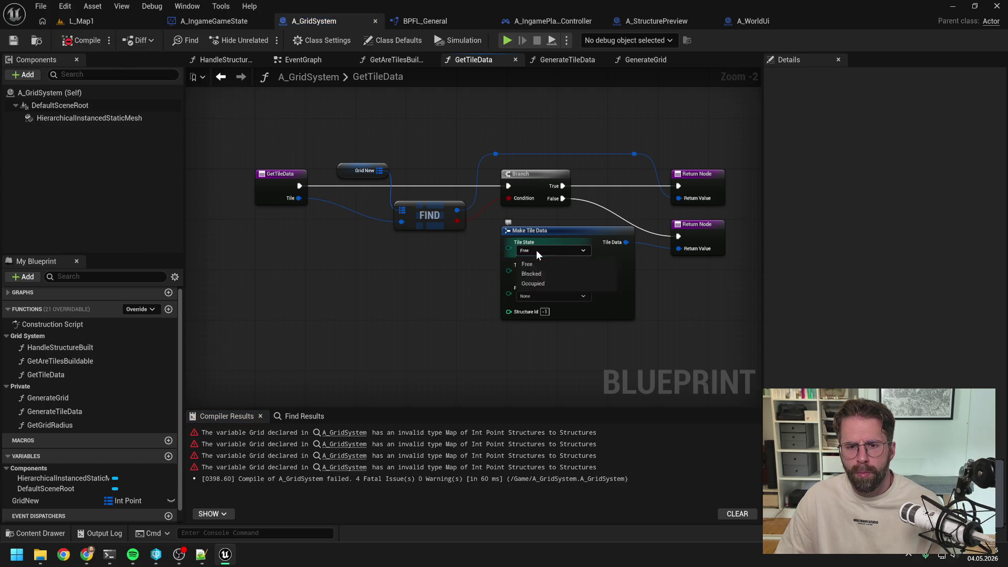
pyautogui.click(538, 257)
pyautogui.moveTo(581, 233); pyautogui.dragTo(561, 246)
pyautogui.moveTo(661, 315); pyautogui.dragTo(633, 315)
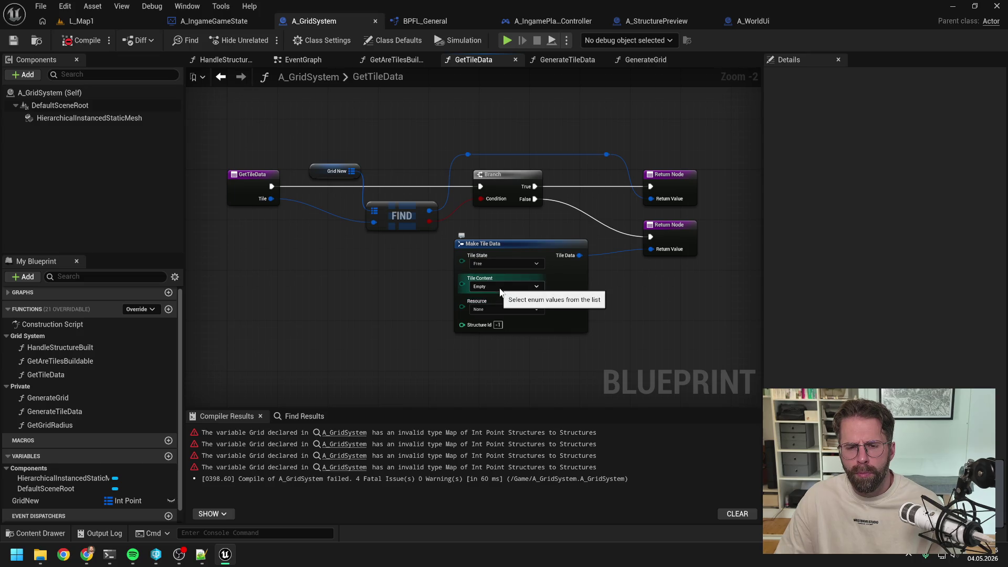
pyautogui.click(500, 263)
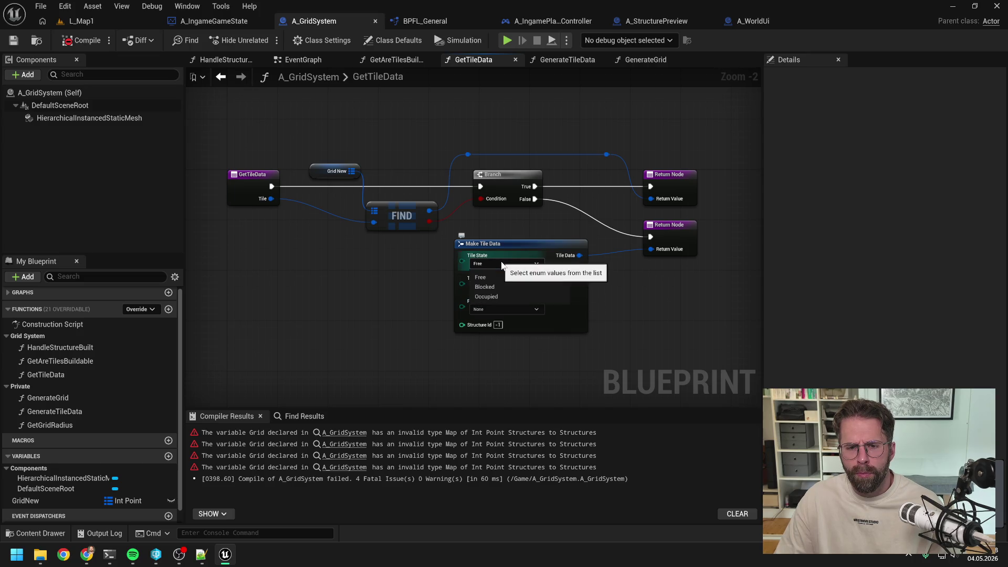
pyautogui.click(560, 288)
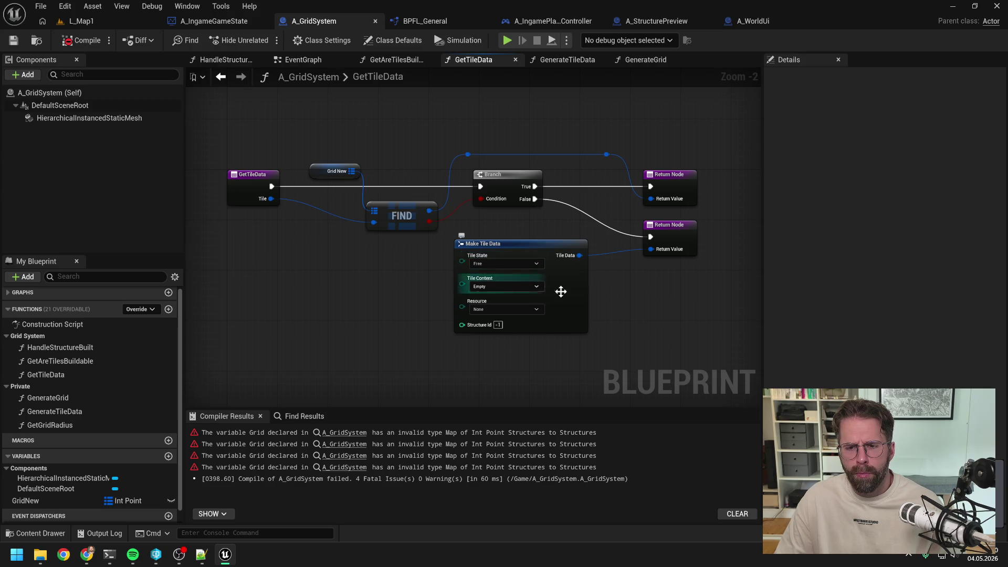
# Recompile A_GridSystem, inspect the invalid Grid variable error, then close Unreal Editor.
pyautogui.click(66, 42)
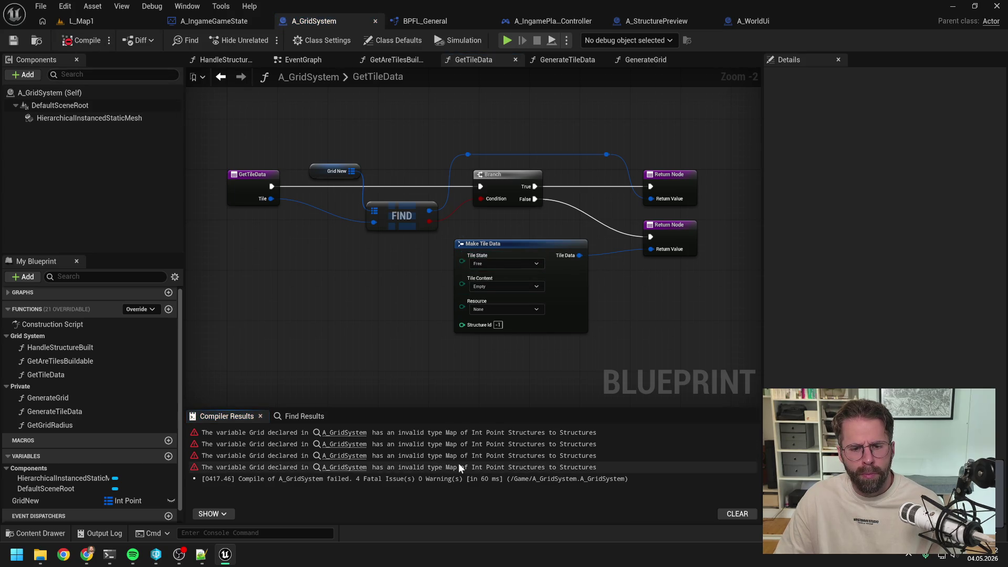
pyautogui.click(345, 438)
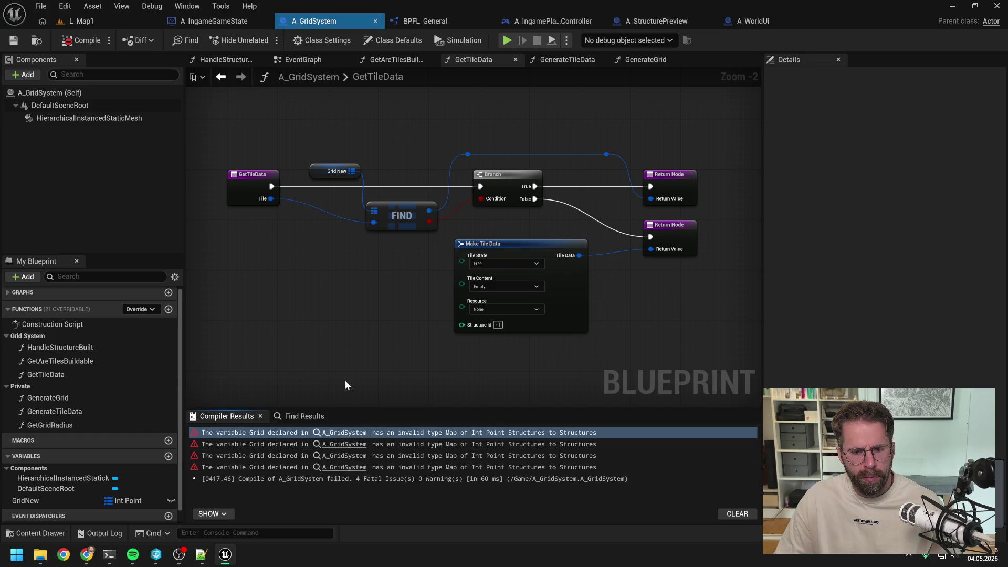
pyautogui.click(84, 40)
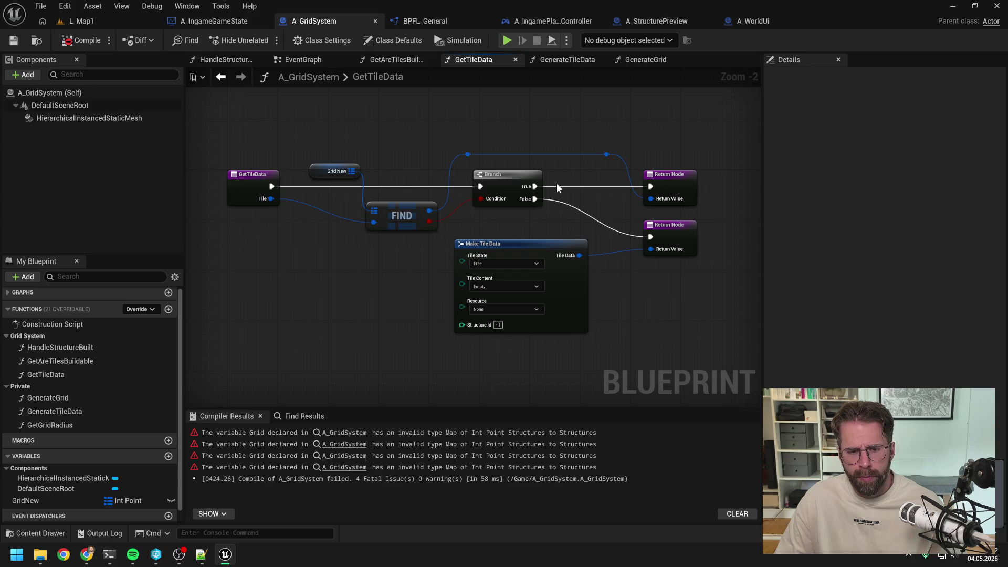
pyautogui.scroll(-1, 103, 372)
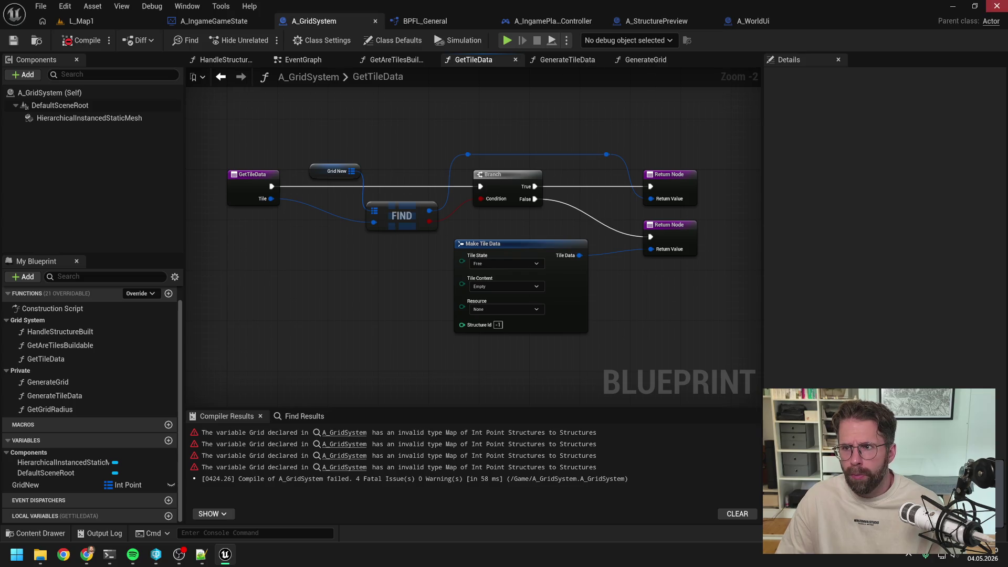
pyautogui.click(997, 6)
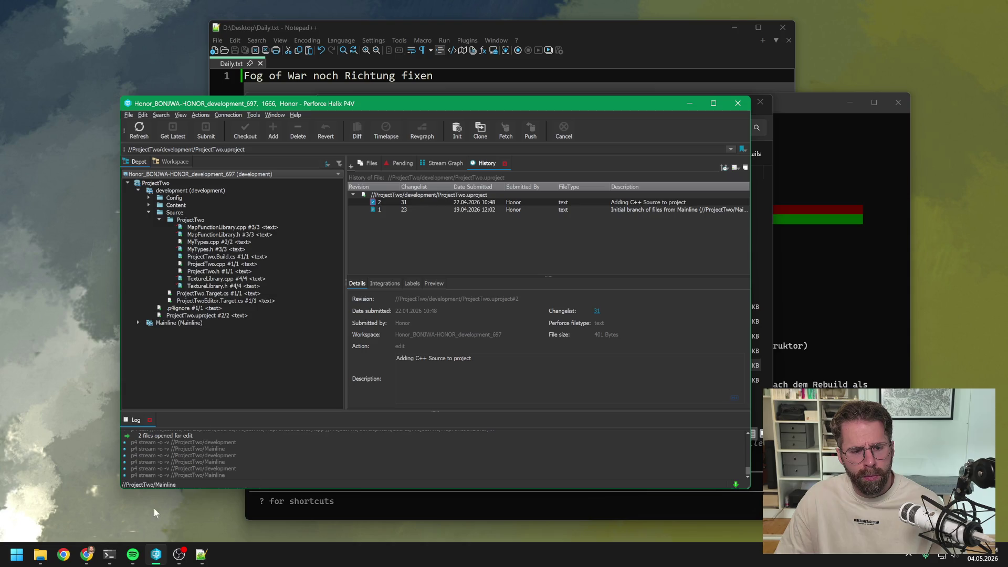
# Open ProjectTwo.sln from the project folder in File Explorer.
pyautogui.click(45, 557)
pyautogui.doubleClick(467, 367)
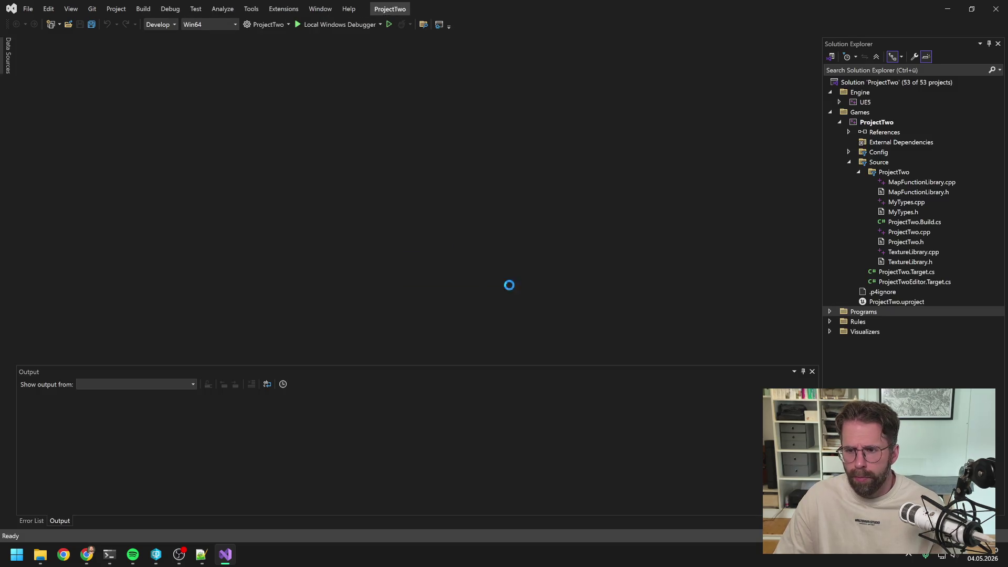
# Build the ProjectTwo project from Solution Explorer's Build command, then close Visual Studio.
pyautogui.click(876, 122)
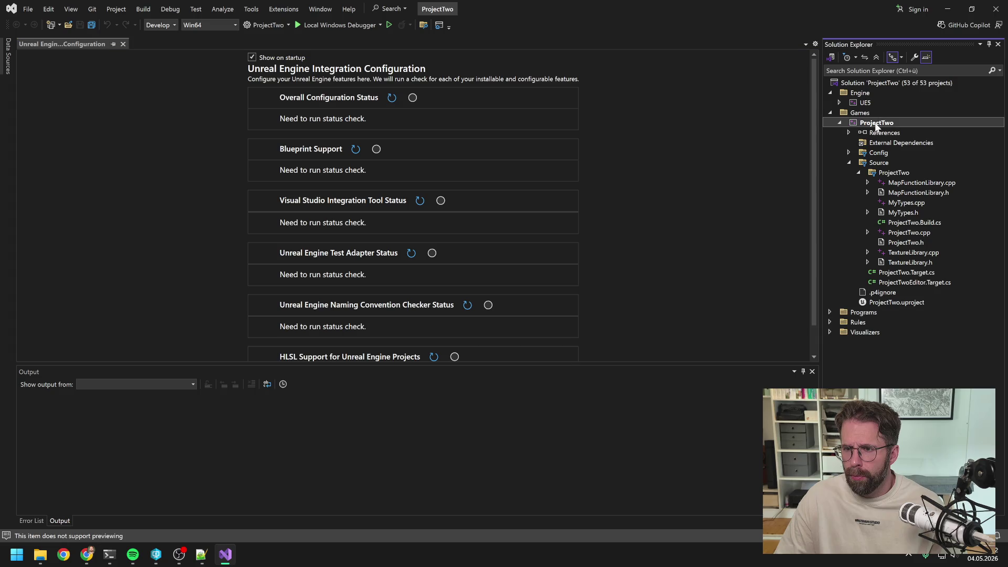
pyautogui.rightClick(876, 123)
pyautogui.moveTo(876, 125)
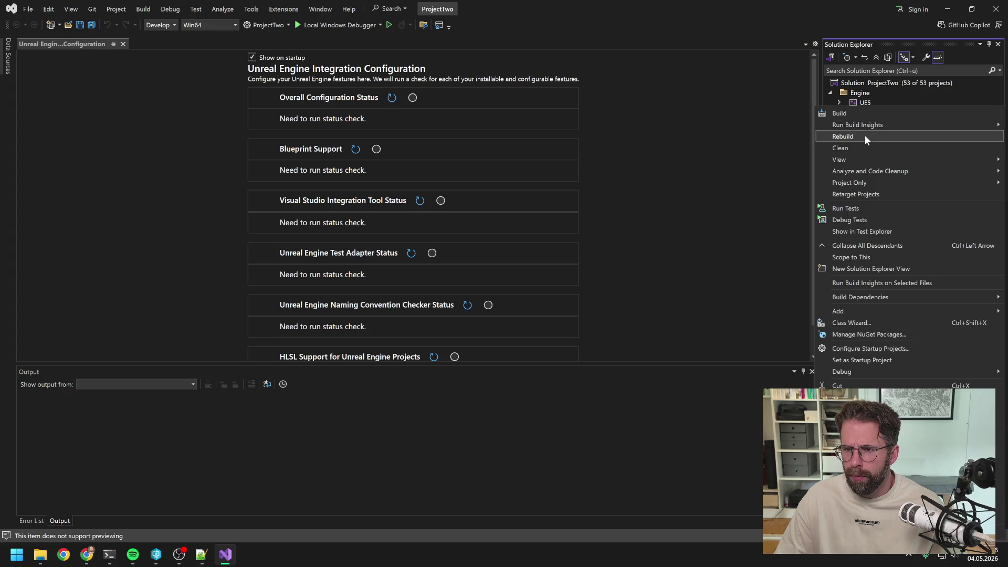
pyautogui.click(855, 112)
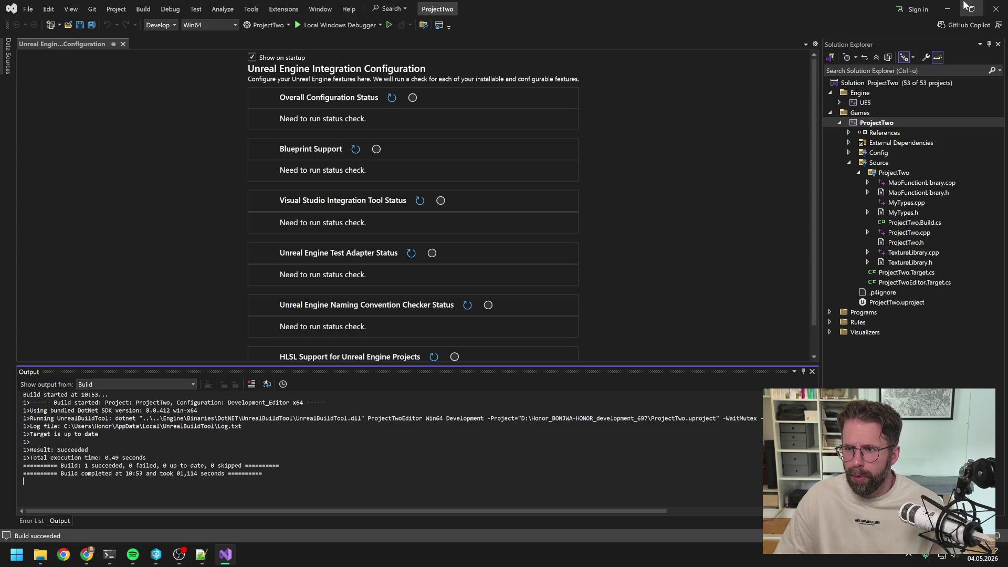
pyautogui.click(995, 9)
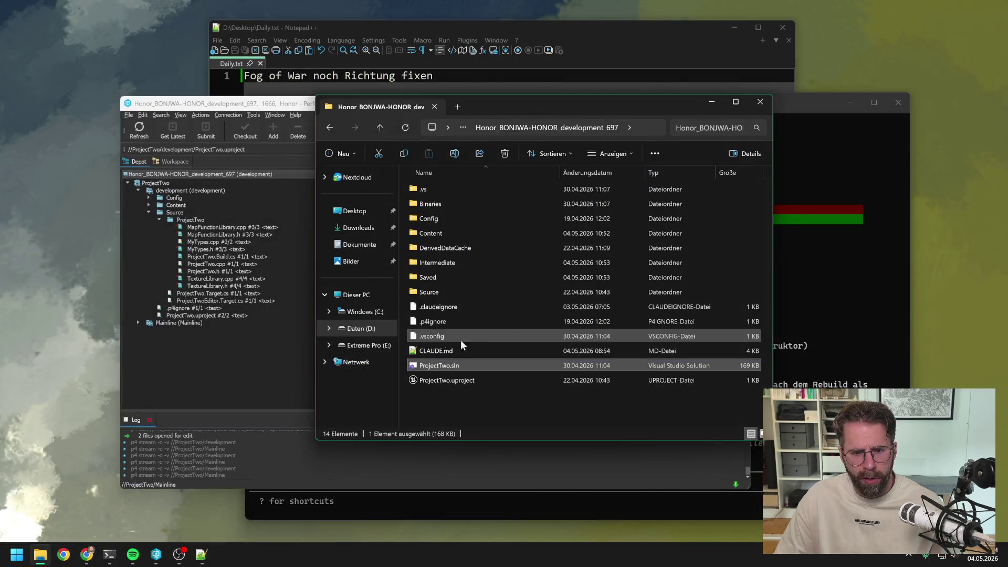
# Launch ProjectTwo.uproject in Unreal Editor and let it load the L_Map1 level.
pyautogui.click(251, 359)
pyautogui.doubleClick(210, 315)
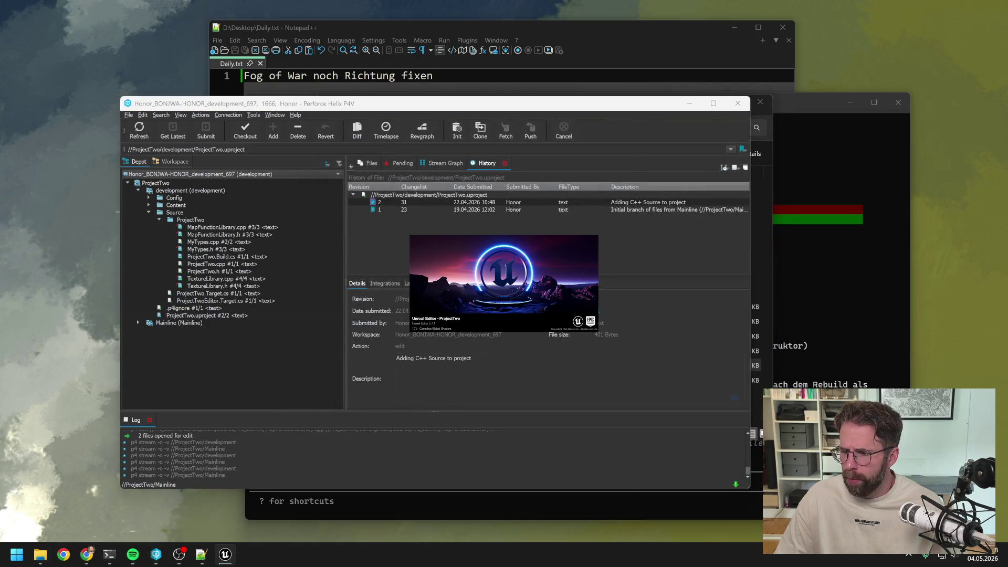
pyautogui.press('super+e')
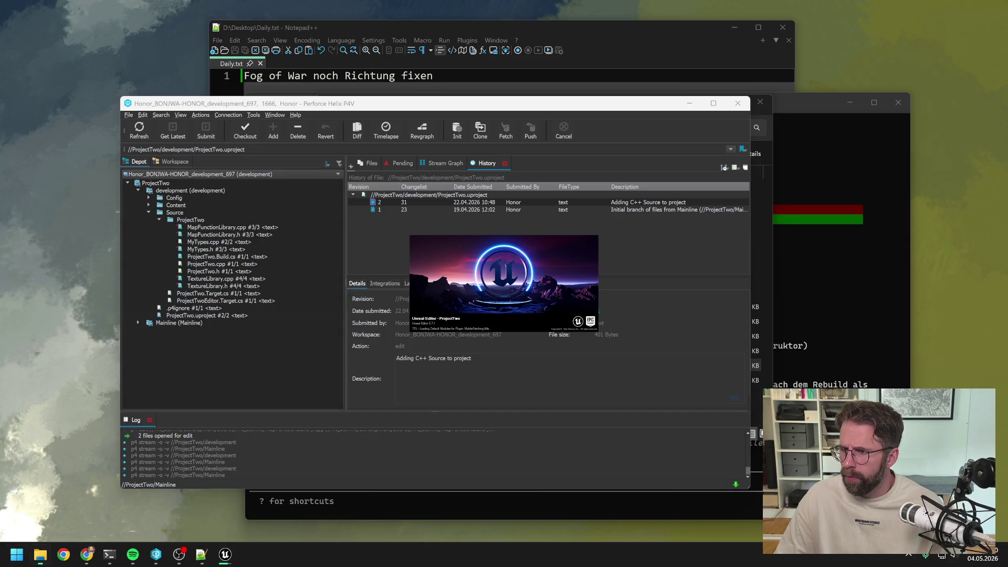
pyautogui.click(682, 103)
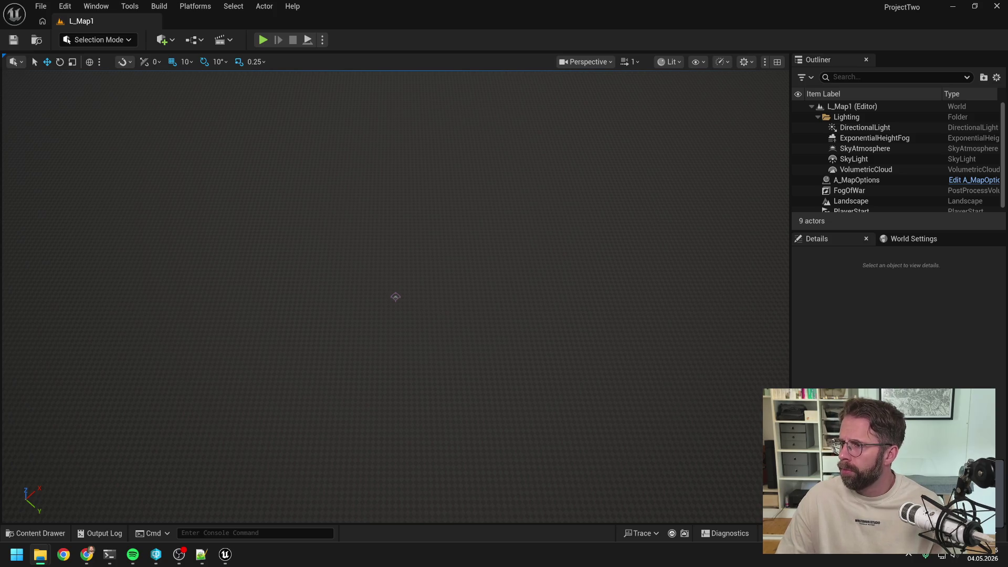
# In A_WorldUi, add a Break Tile Data node off Get Tile Data's Return Value.
pyautogui.hotkey('alt', 'Tab')
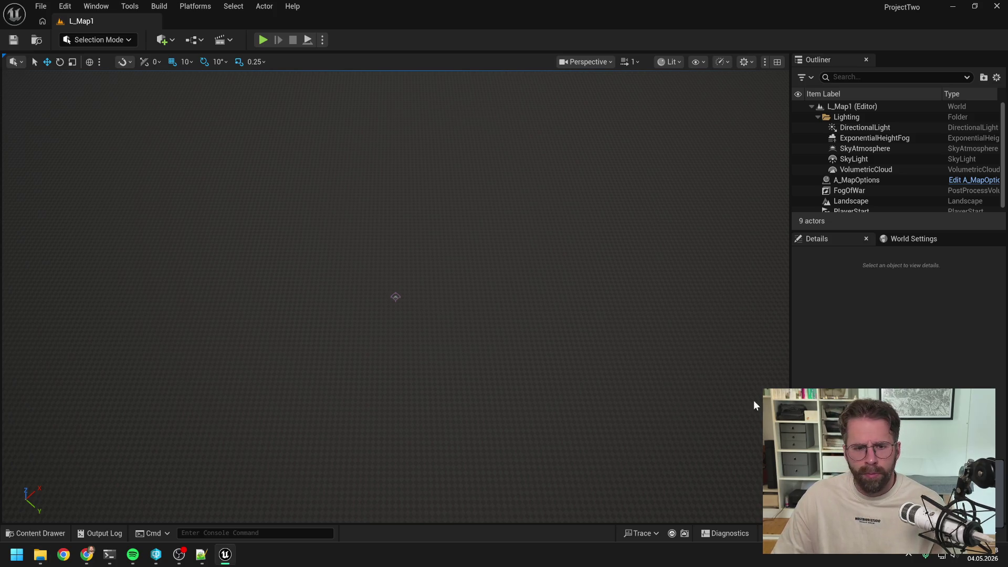
pyautogui.hotkey('alt', 'Tab')
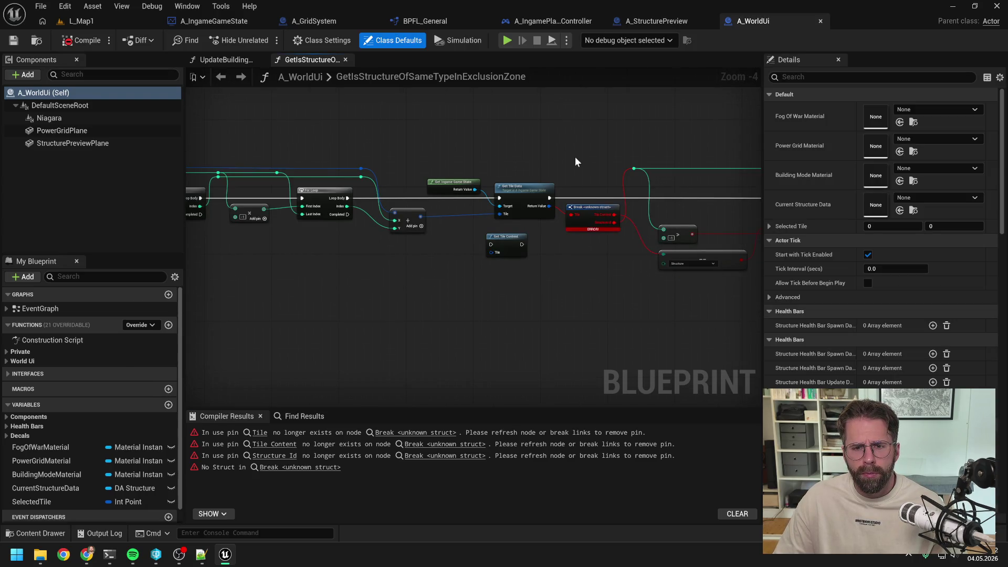
pyautogui.scroll(2, 574, 156)
pyautogui.moveTo(433, 220); pyautogui.dragTo(455, 300)
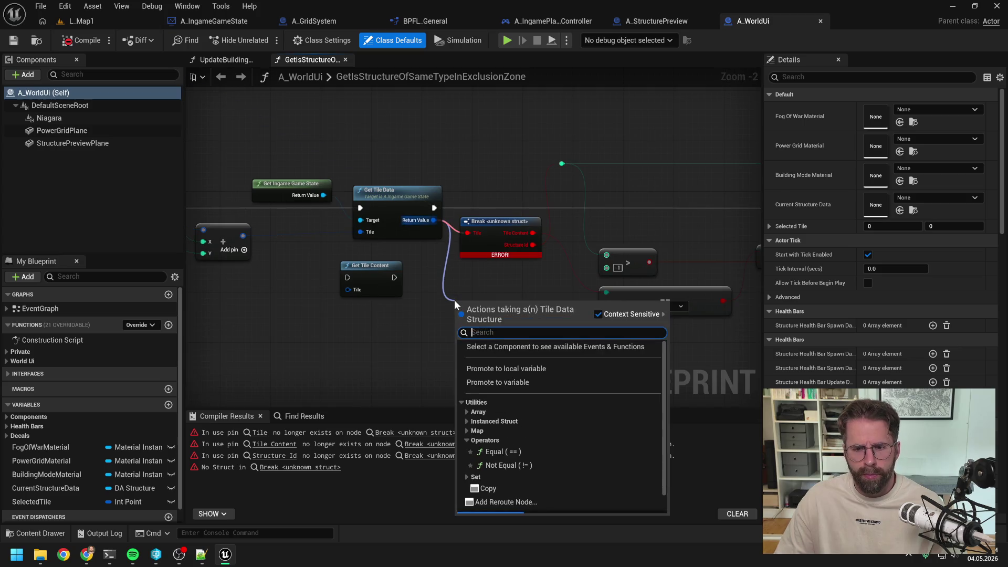
pyautogui.write('brea')
pyautogui.press('Return')
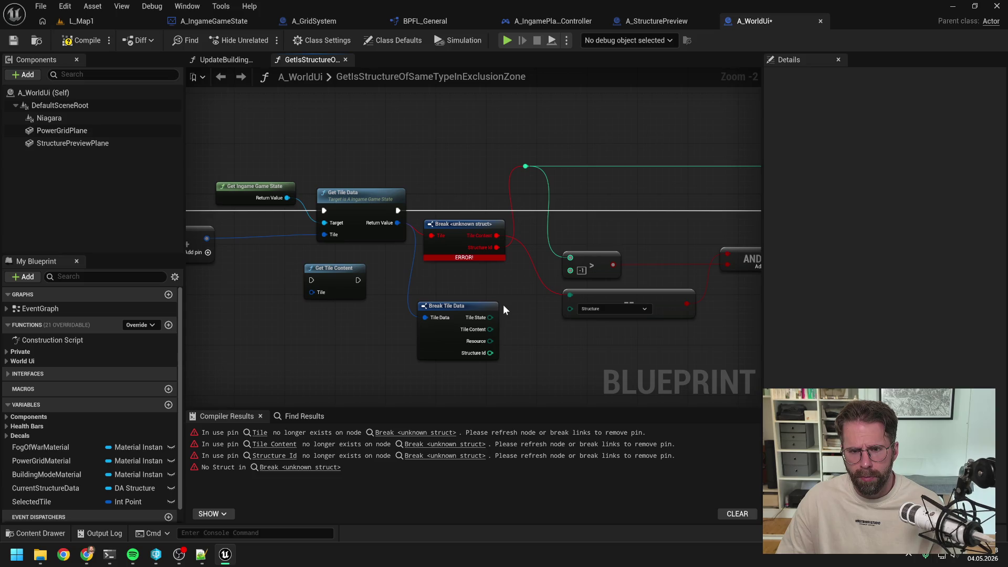
# Wire Tile Content to the == comparison and Structure Id to the reroute, deleting the broken Break node.
pyautogui.moveTo(490, 329); pyautogui.dragTo(569, 295)
pyautogui.moveTo(490, 352); pyautogui.dragTo(529, 166)
pyautogui.click(477, 227)
pyautogui.press('Delete')
pyautogui.moveTo(462, 311); pyautogui.dragTo(475, 230)
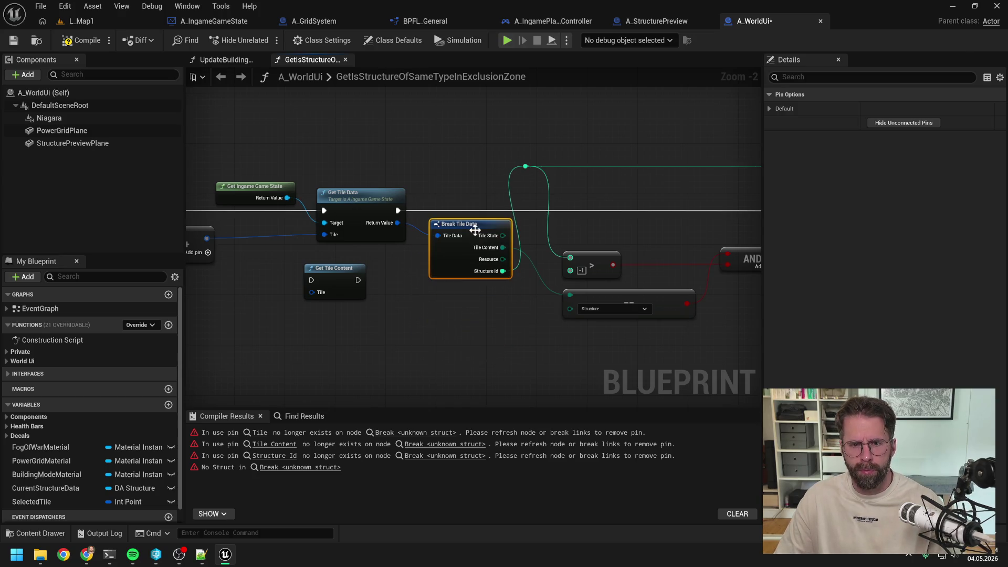
pyautogui.click(394, 318)
# Open the Get Tile Content function definition.
pyautogui.click(494, 279)
pyautogui.moveTo(544, 282); pyautogui.dragTo(480, 292)
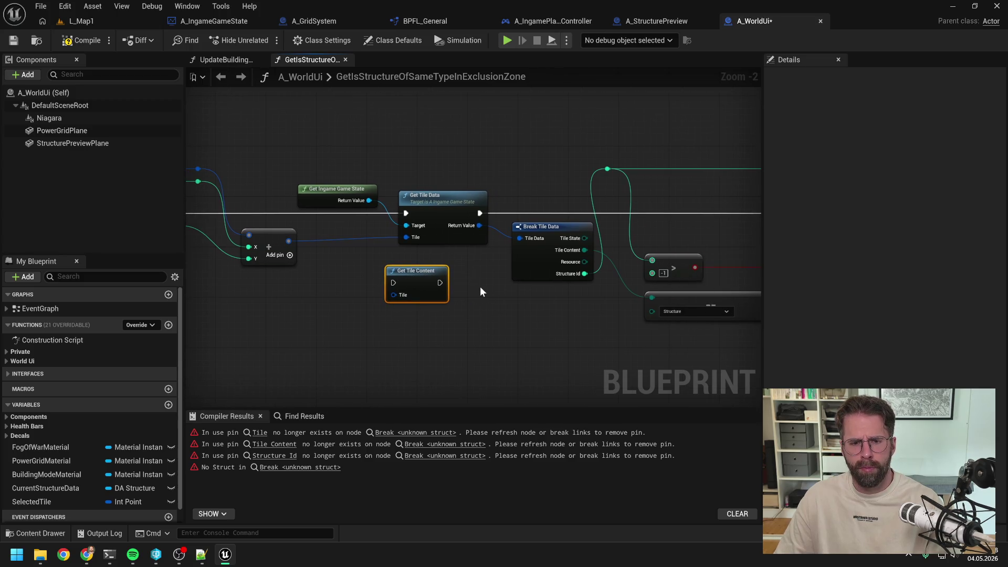
pyautogui.doubleClick(405, 275)
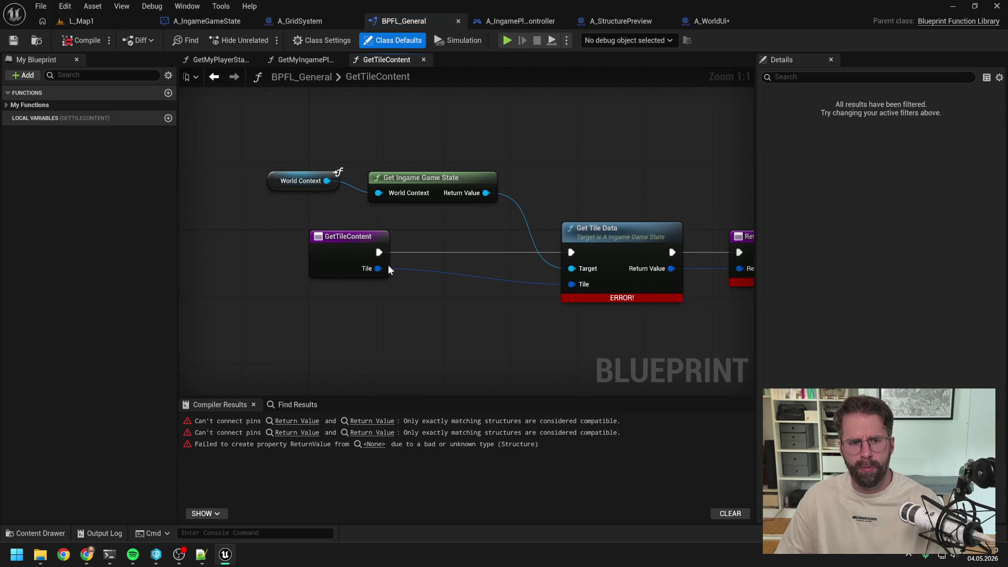
# Rename BPFL_General's GetTileContent function to GetTileData and save.
pyautogui.click(350, 250)
pyautogui.click(84, 75)
pyautogui.write('tile c')
pyautogui.click(74, 131)
pyautogui.moveTo(59, 132); pyautogui.dragTo(178, 131)
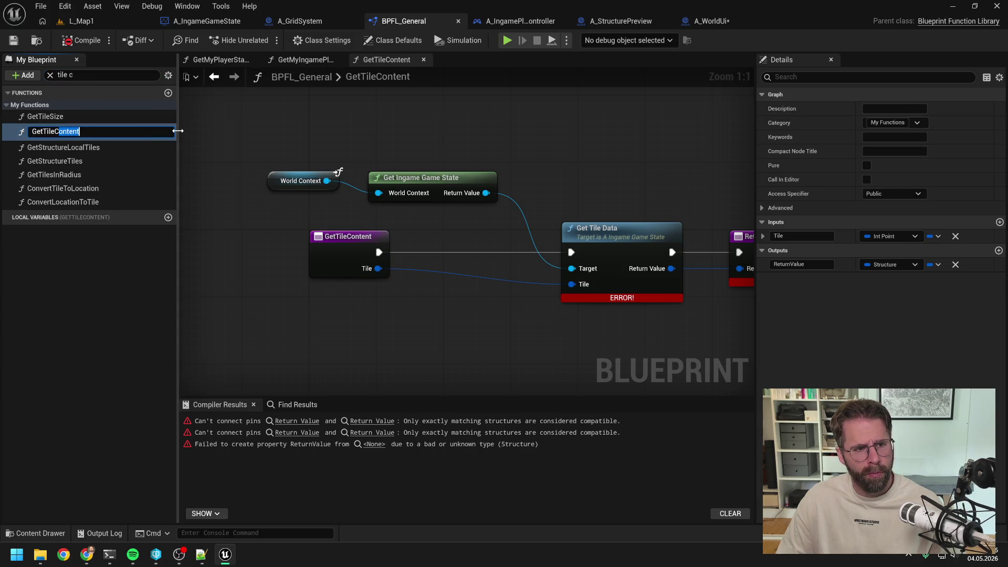
pyautogui.write('D')
pyautogui.press('Return')
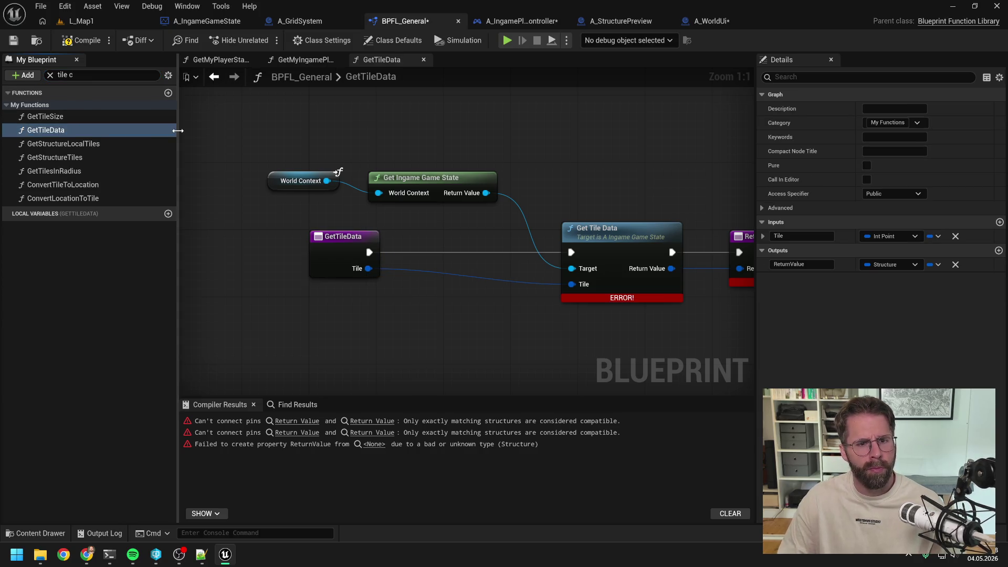
pyautogui.hotkey('ctrl', 's')
# Change the Return Node's ReturnValue output type to Tile Data.
pyautogui.moveTo(543, 175); pyautogui.dragTo(483, 181)
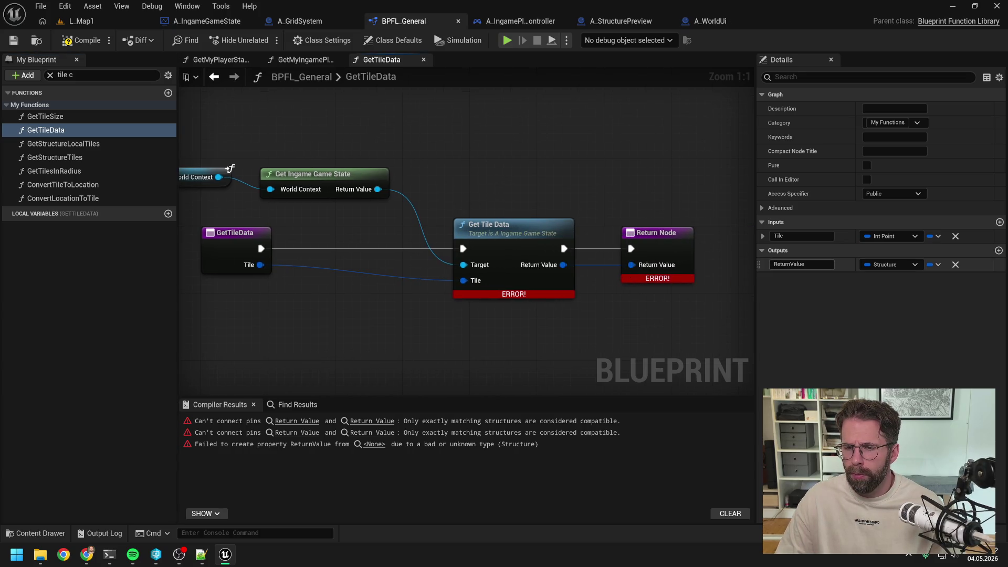
pyautogui.click(668, 244)
pyautogui.click(868, 266)
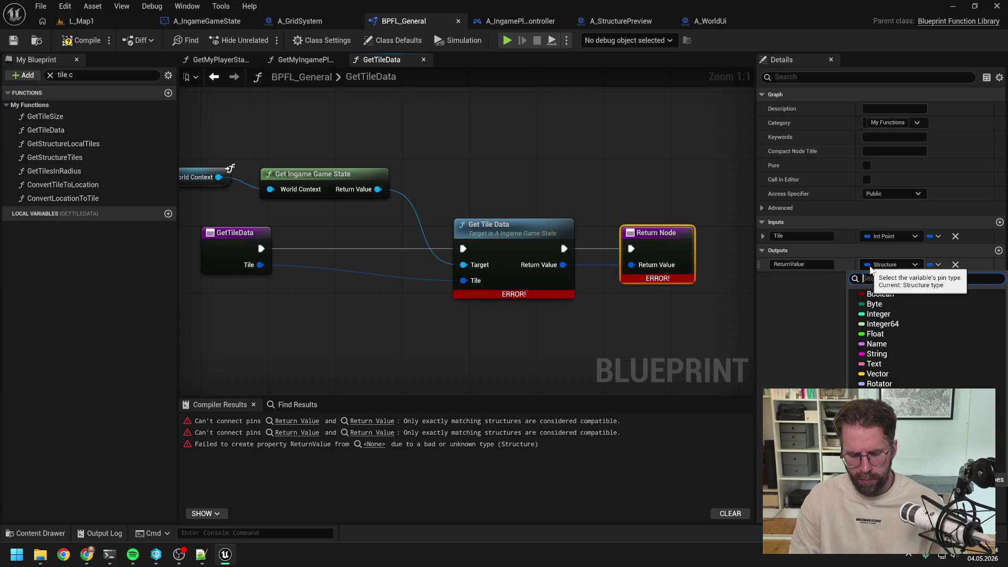
pyautogui.write('tile da')
pyautogui.click(887, 325)
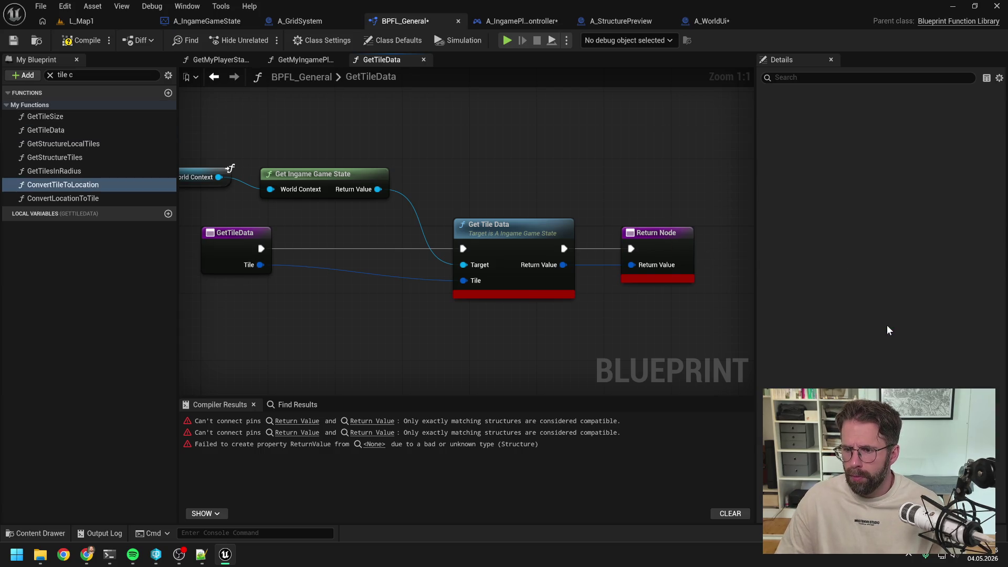
pyautogui.click(875, 266)
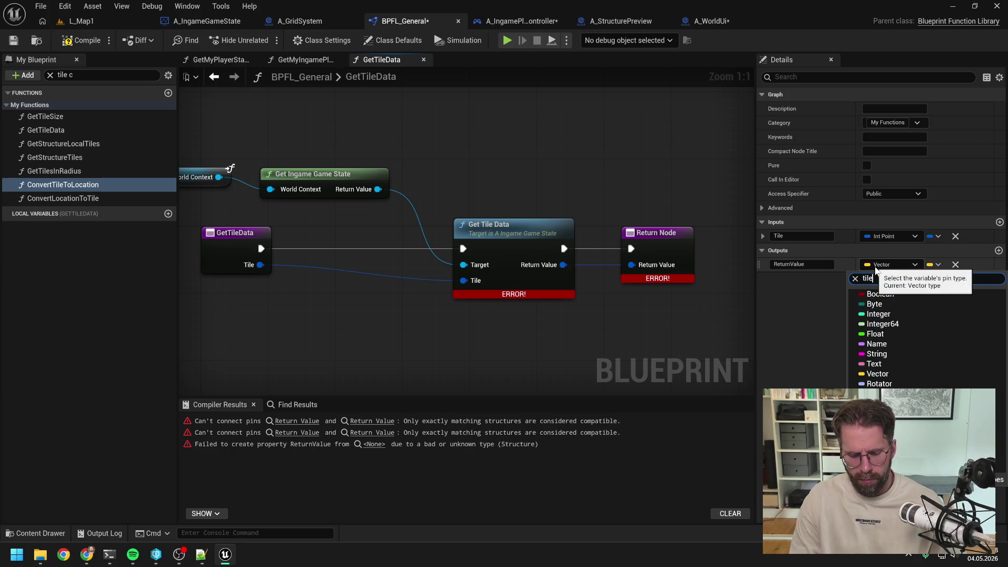
pyautogui.write('tiled')
pyautogui.click(890, 305)
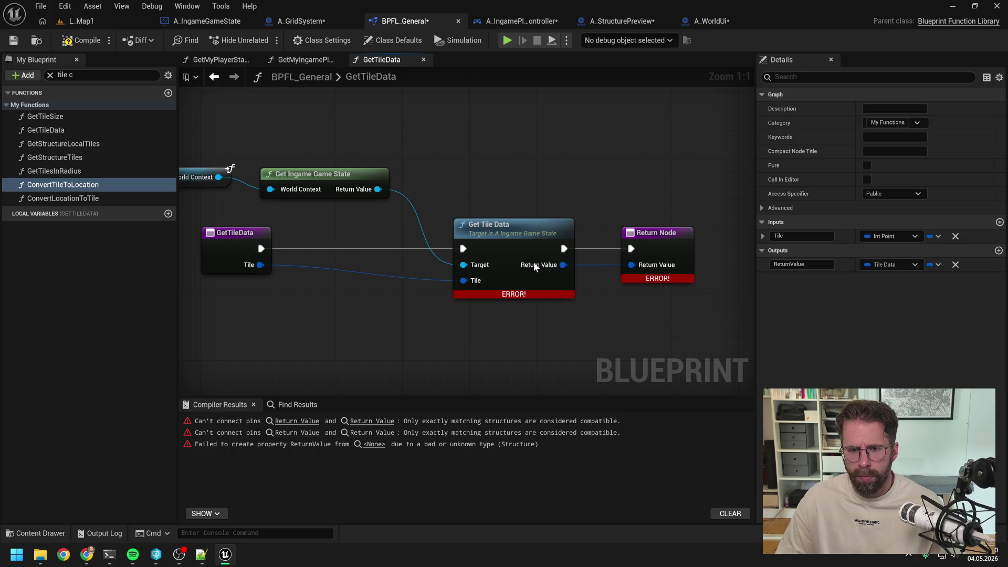
# Compile BPFL_General, dismiss the Check Out Assets prompt, and return to A_GridSystem's GetTileData graph.
pyautogui.press('F7')
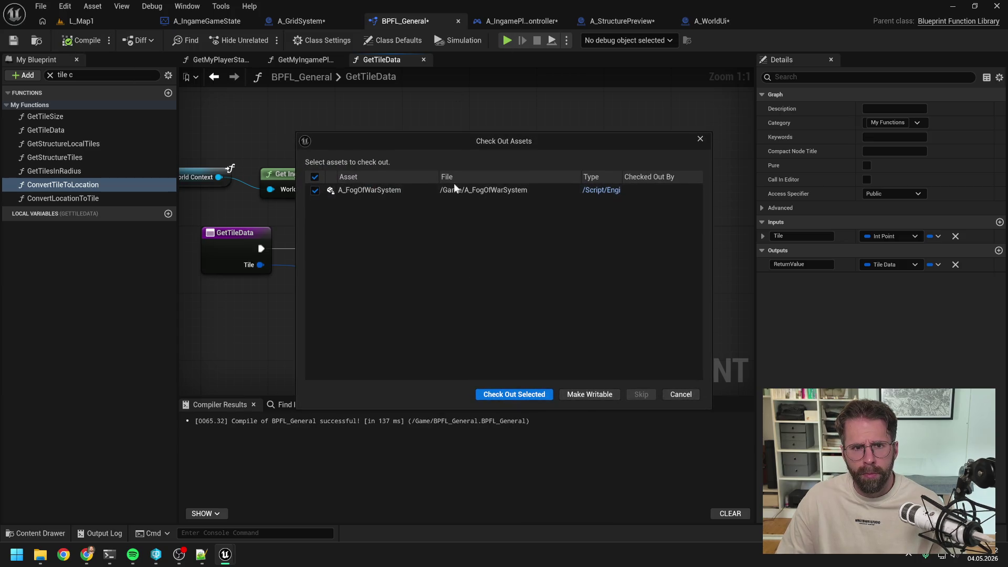
pyautogui.click(514, 394)
pyautogui.click(301, 20)
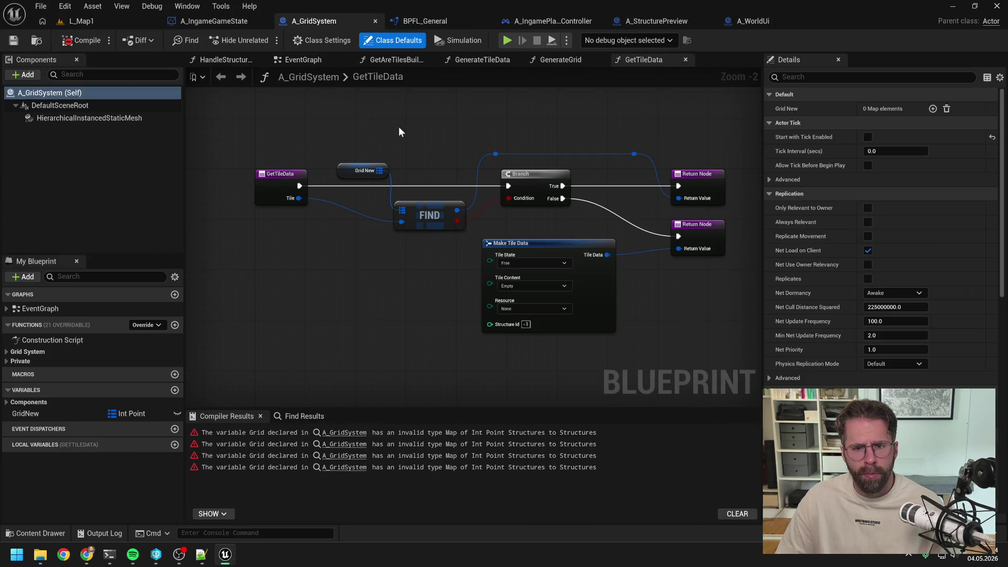
# Inspect A_GridSystem's invalid Grid map-type compile errors, then switch to the Claude Code terminal.
pyautogui.click(355, 436)
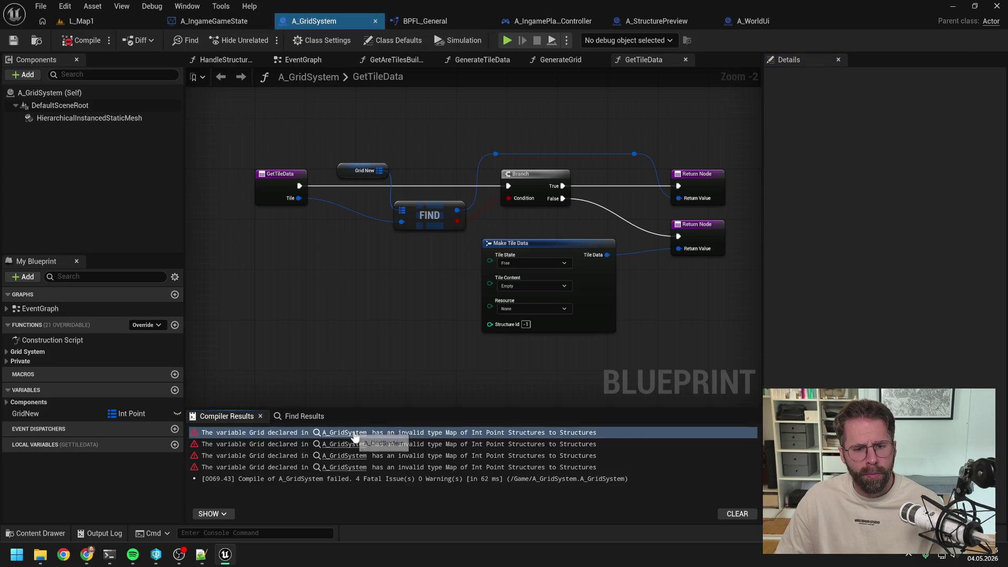
pyautogui.click(357, 342)
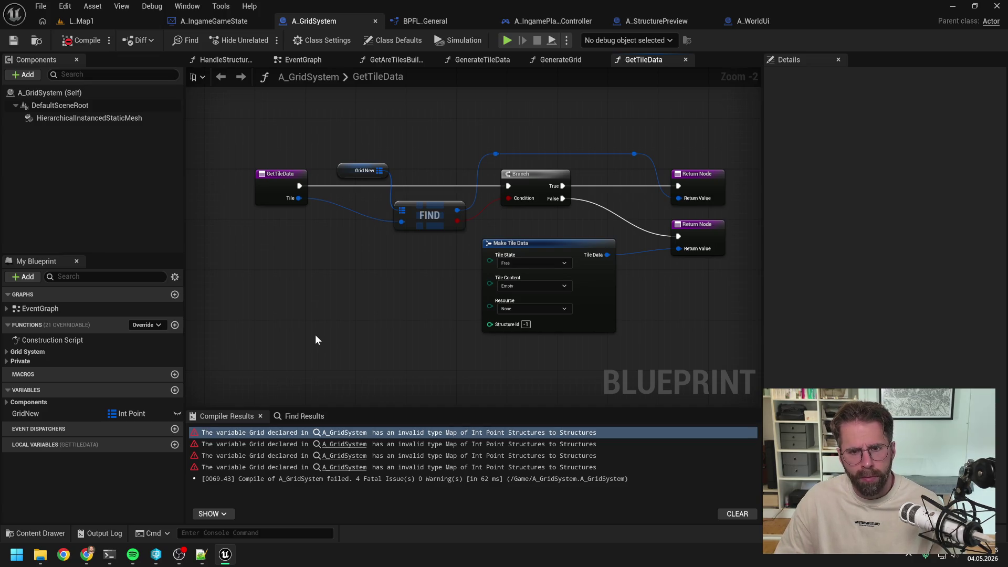
pyautogui.hotkey('alt', 'Tab')
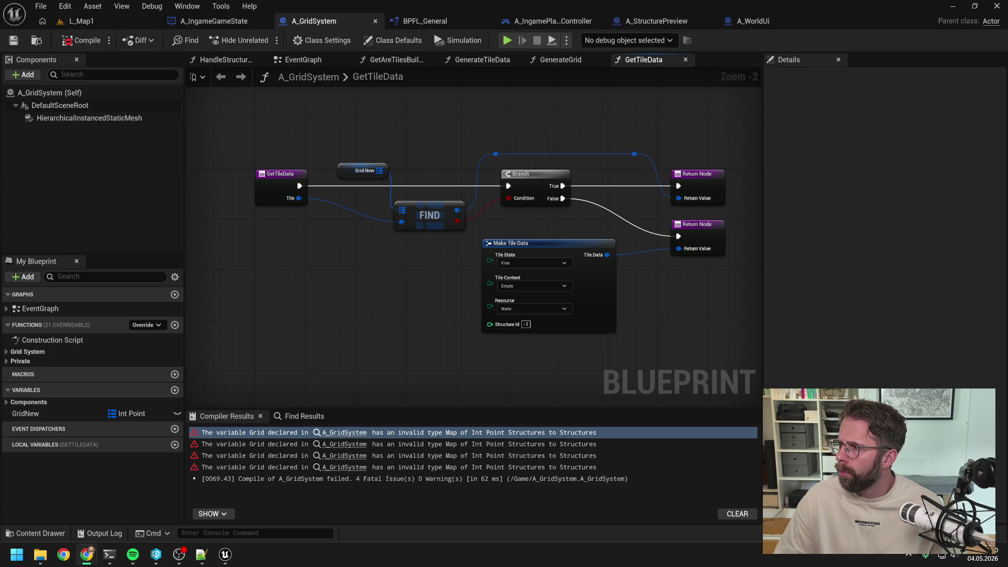
pyautogui.hotkey('alt', 'Tab')
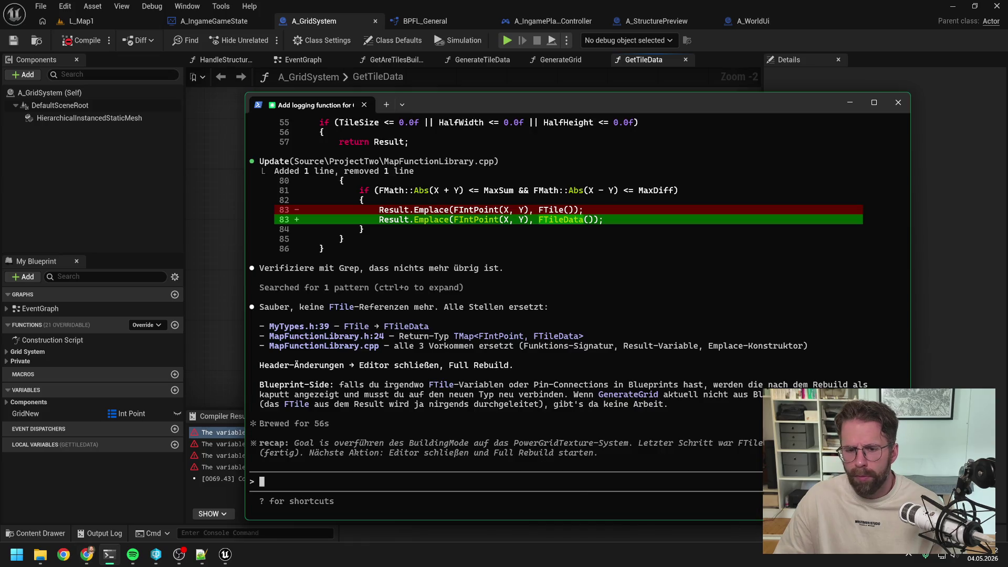
# Send Claude a German message about A_GridSystem's undeletable error variable with the pasted screenshot.
pyautogui.write('Durch d')
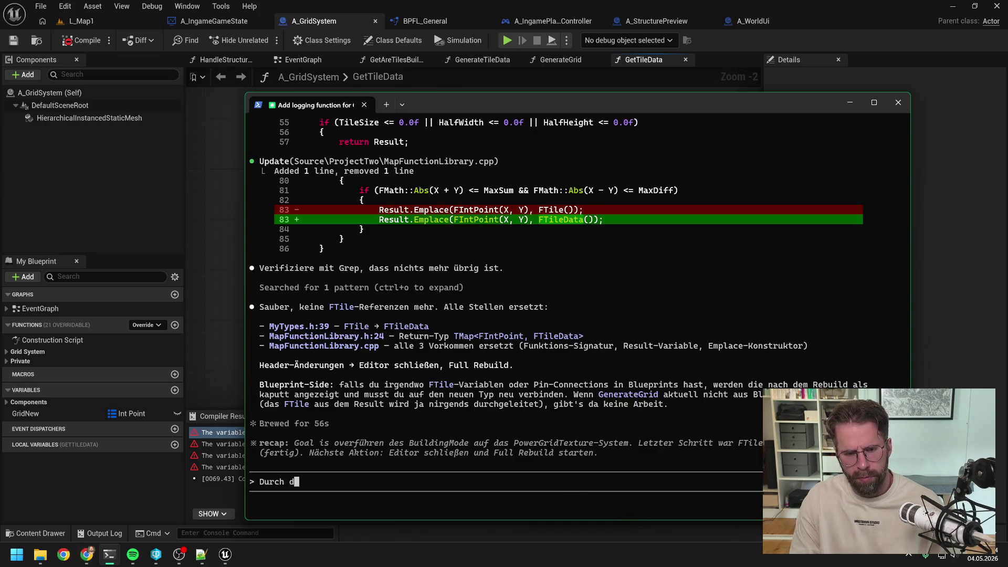
pyautogui.write('as Refactoring')
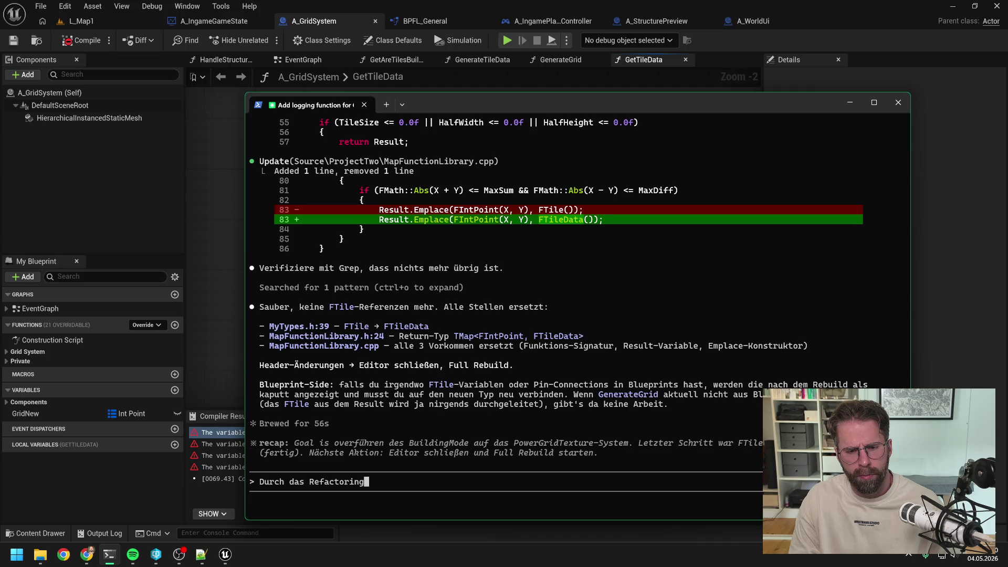
pyautogui.write(' ist mein Bluepri')
pyautogui.write('nt ')
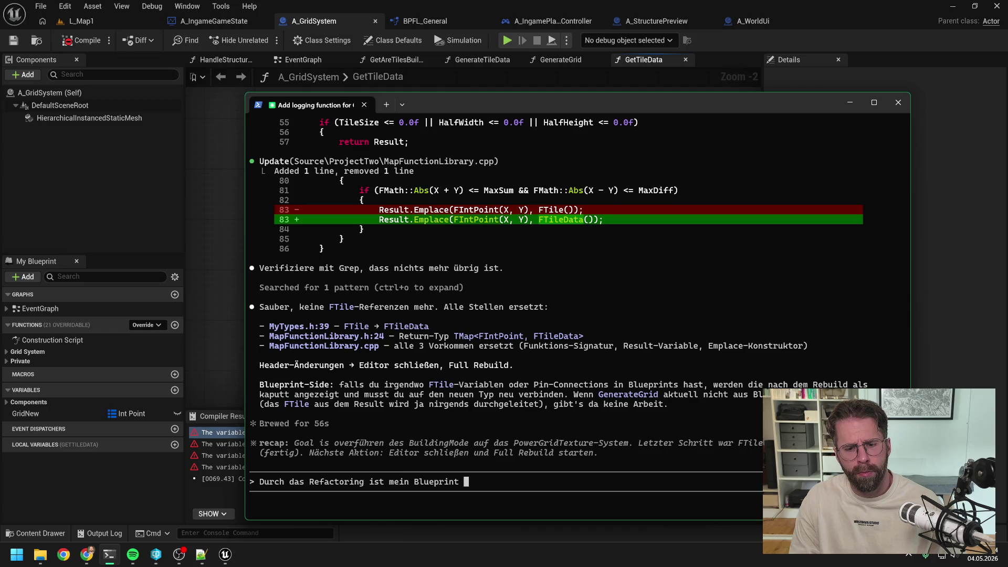
pyautogui.write('A_GridSyst')
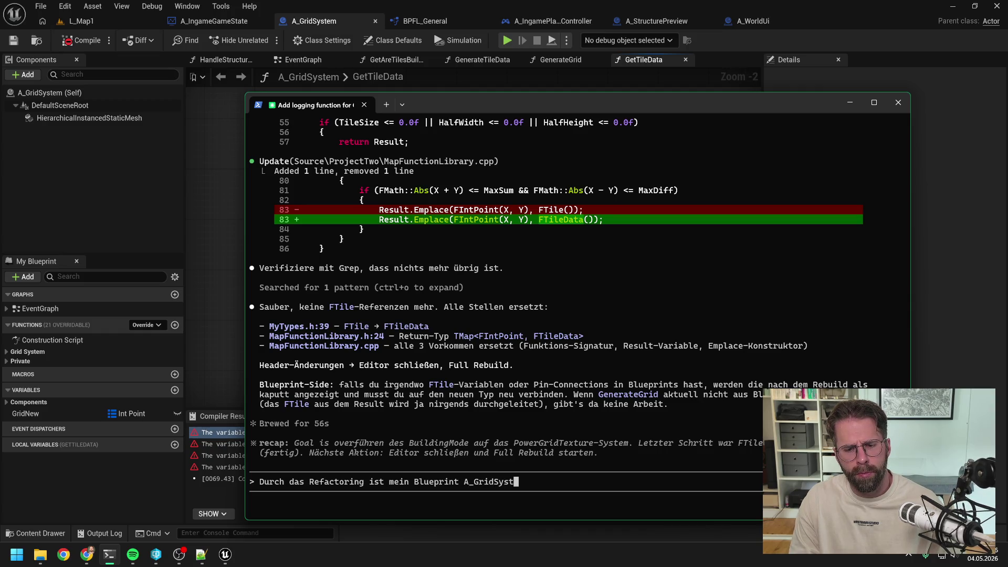
pyautogui.write('em gerade kaputt ')
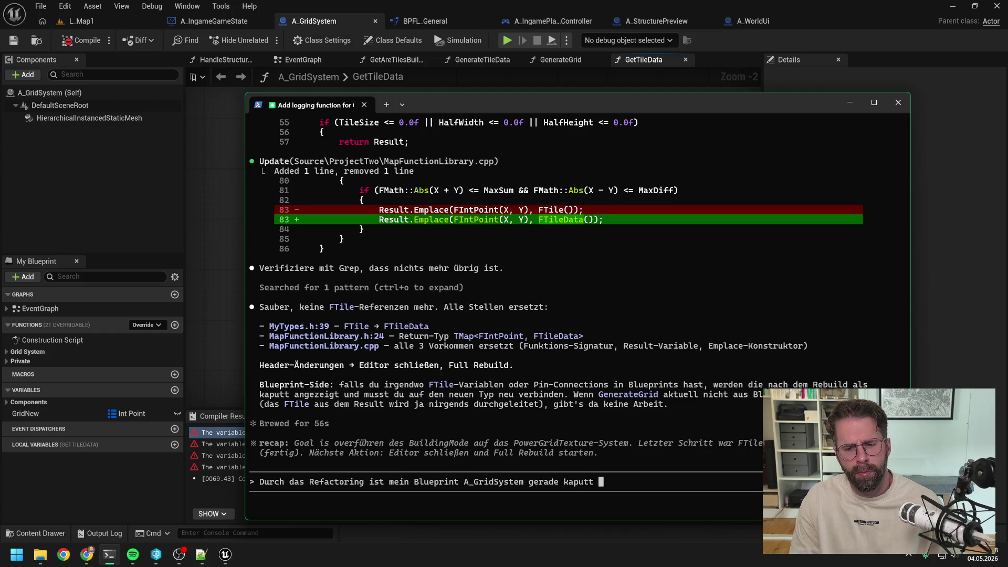
pyautogui.write('gegangen. Ich hab alle ')
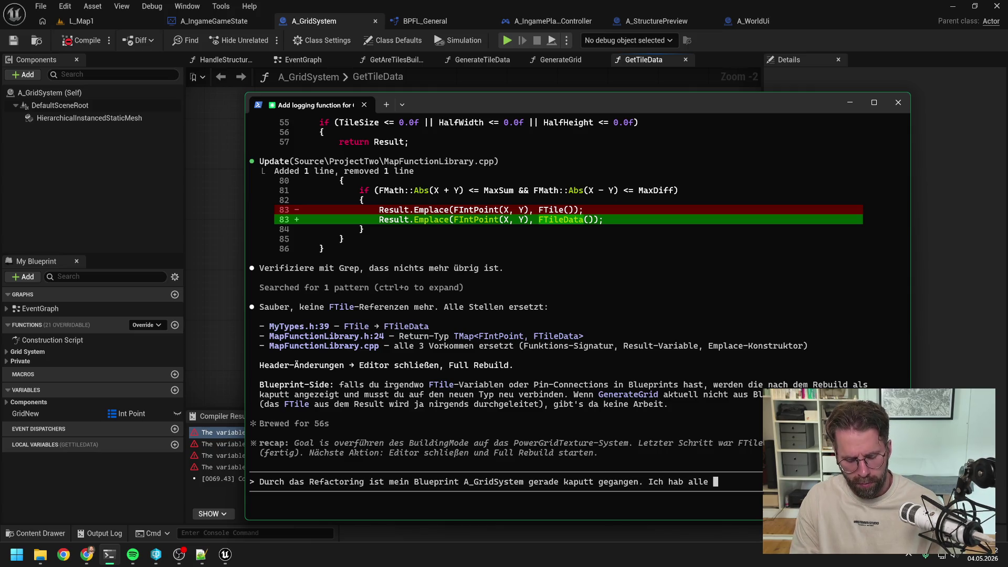
pyautogui.write('s')
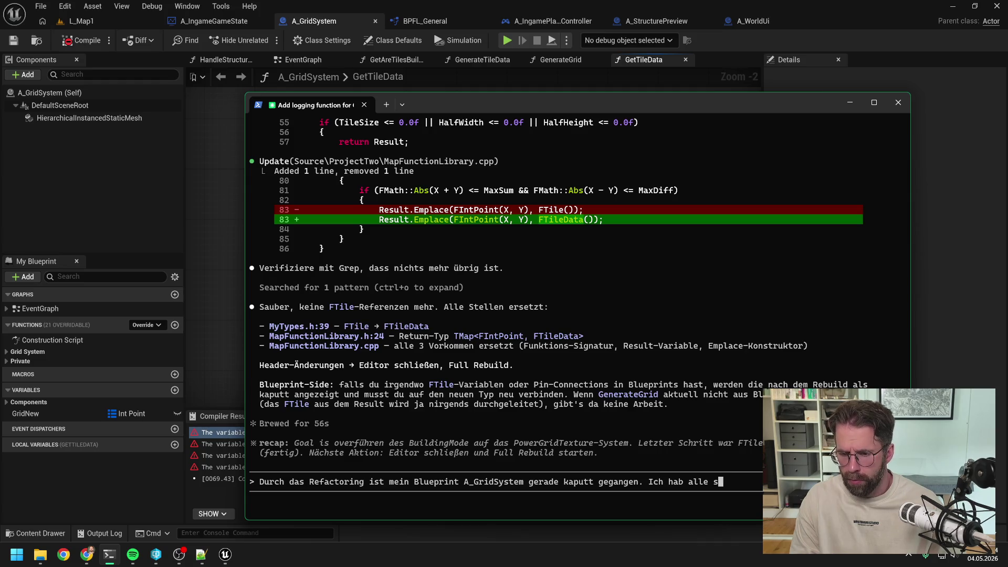
pyautogui.press('BackSpace')
pyautogui.write('FT')
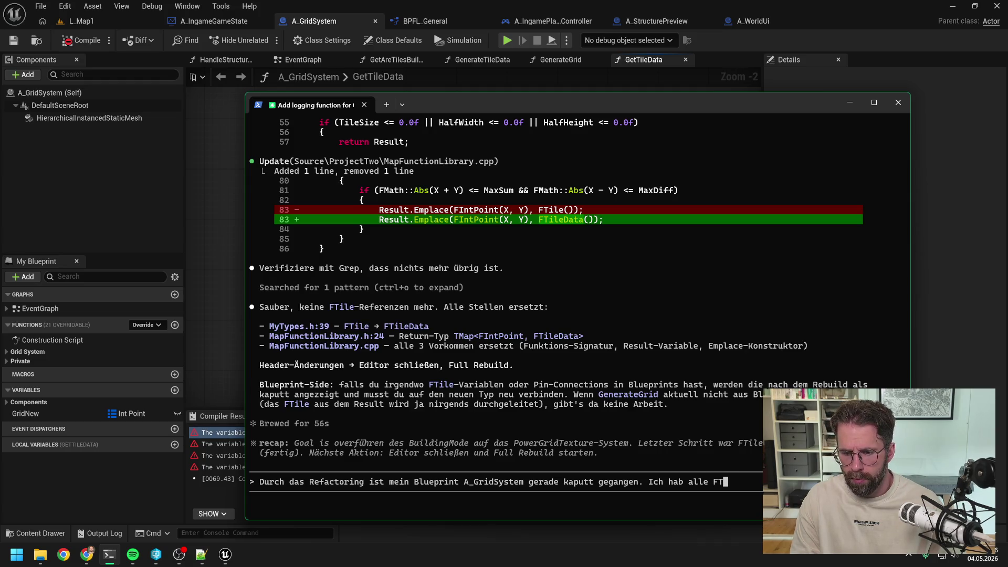
pyautogui.write('iles mit')
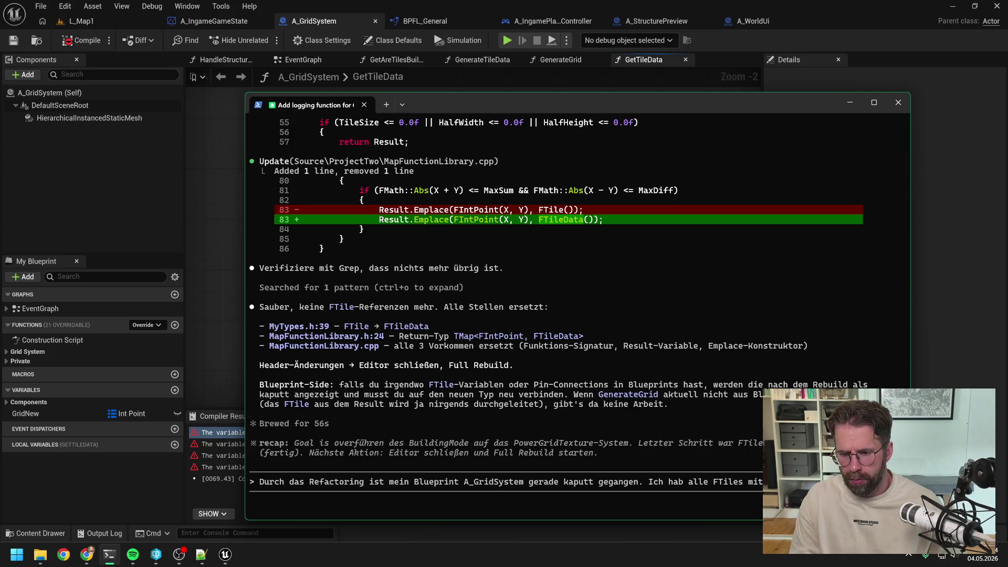
pyautogui.press('BackSpace')
pyautogui.press('BackSpace')
pyautogui.press('BackSpace')
pyautogui.write('mit')
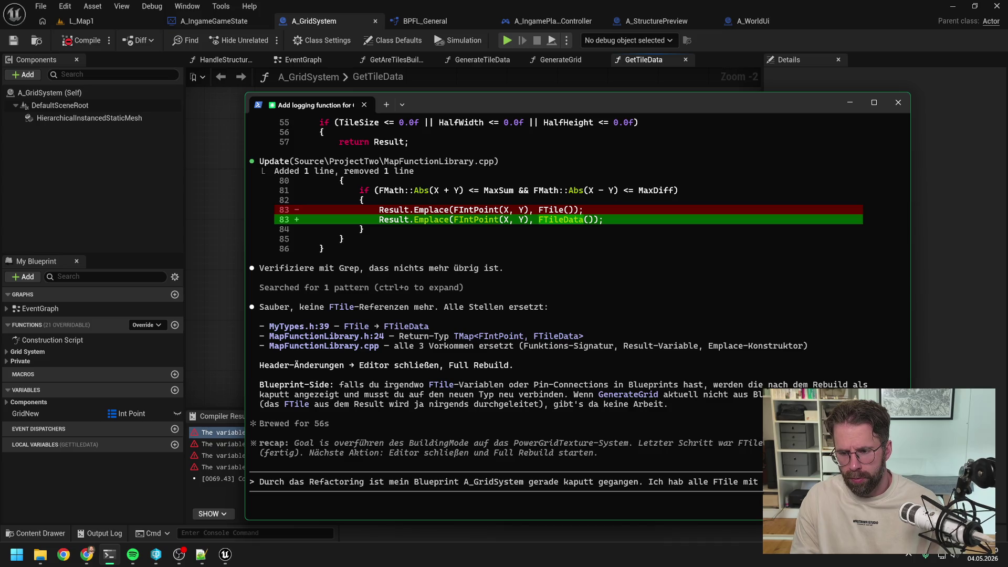
pyautogui.write(' jedoch')
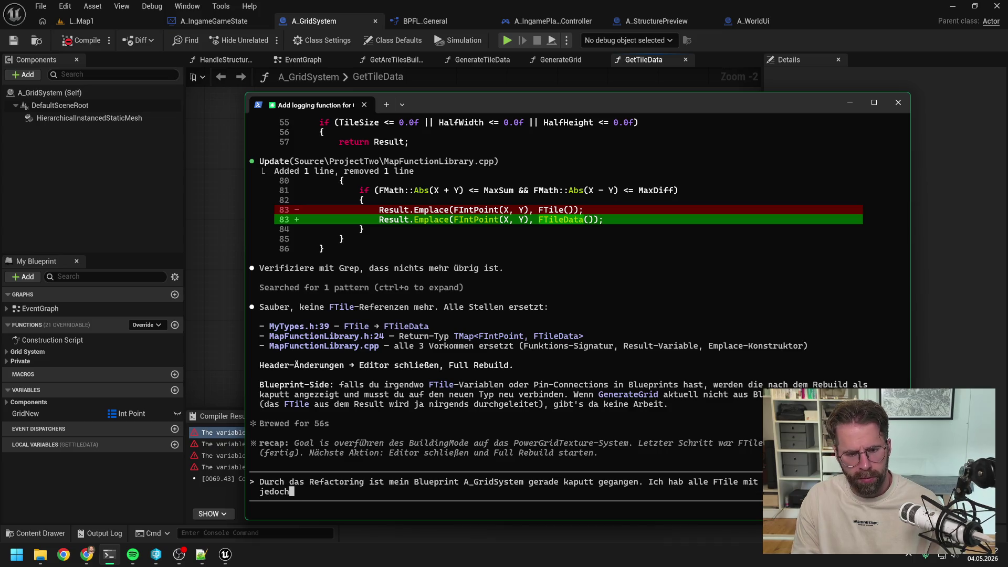
pyautogui.write('wird noch eine ')
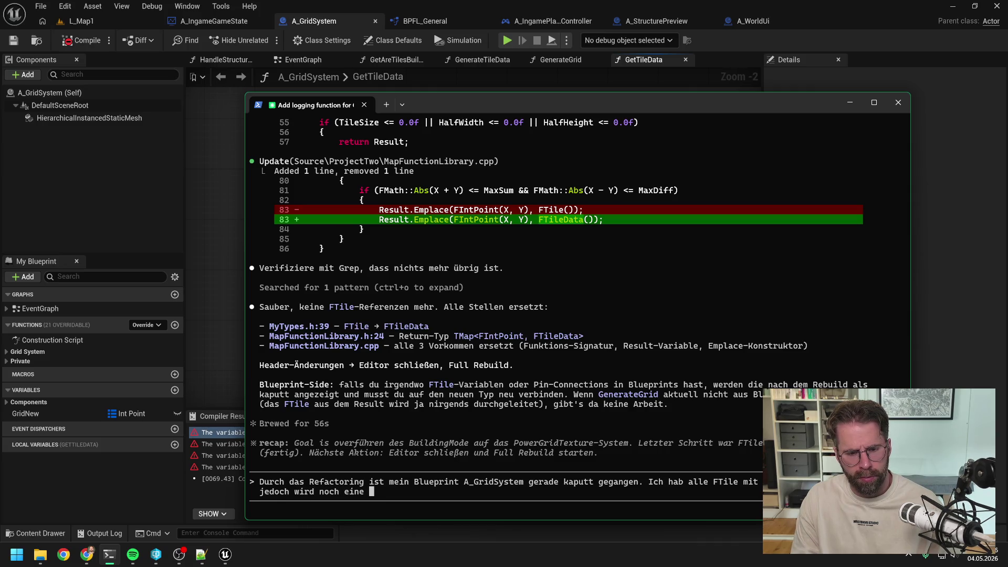
pyautogui.write('Variable ')
pyautogui.write('als Fehler ang')
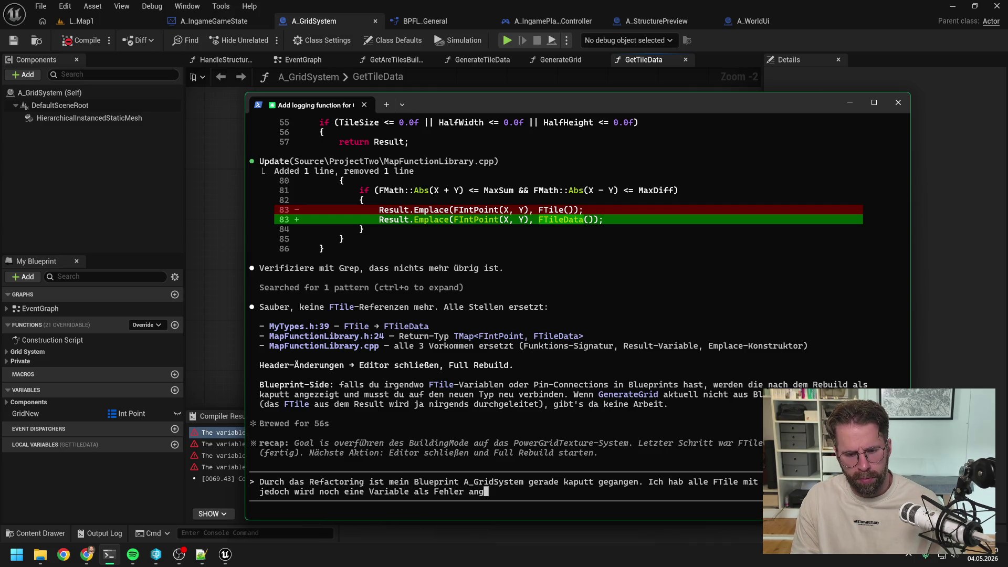
pyautogui.write('ezeigt, die ich aber nicht')
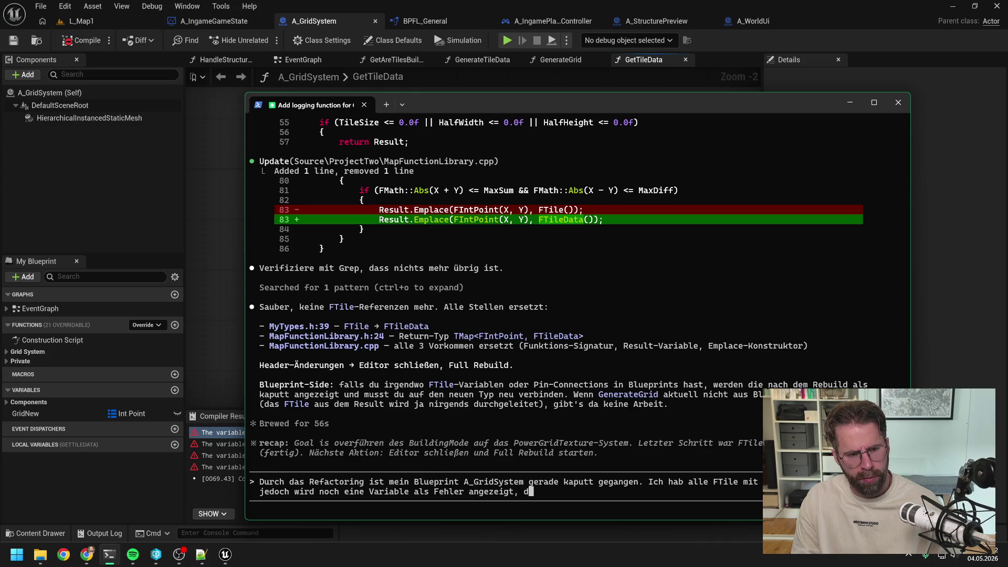
pyautogui.write(' löschen kann.')
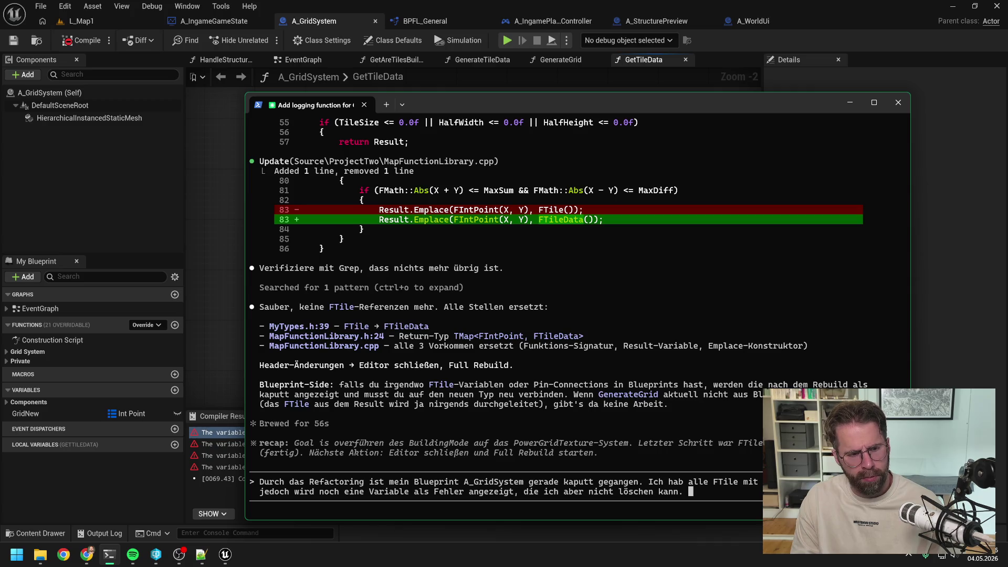
pyautogui.hotkey('ctrl', 'v')
pyautogui.press('Return')
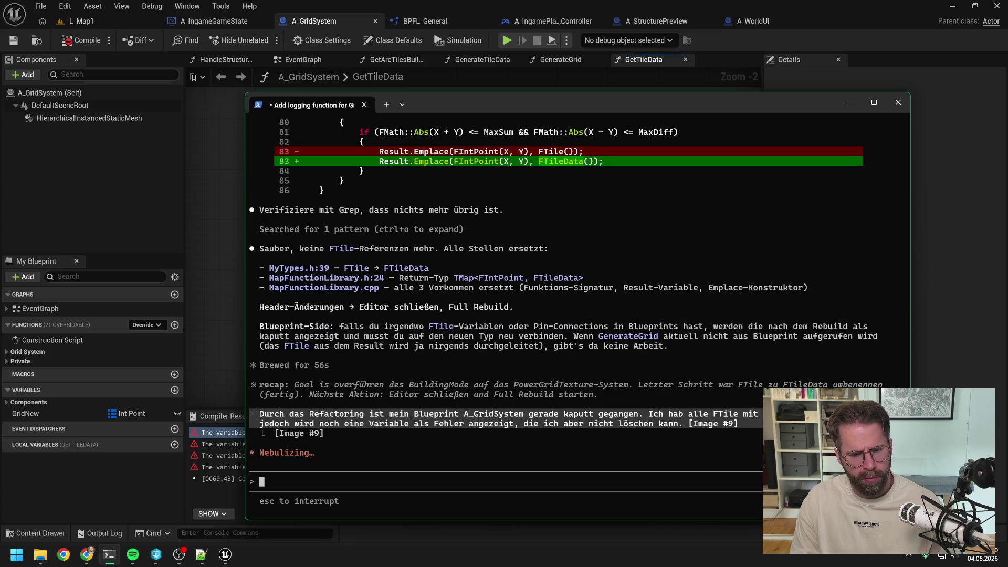
# Expand A_GridSystem's function categories and inspect the HandleStructureBuilt graph, including its Debug comment.
pyautogui.click(203, 344)
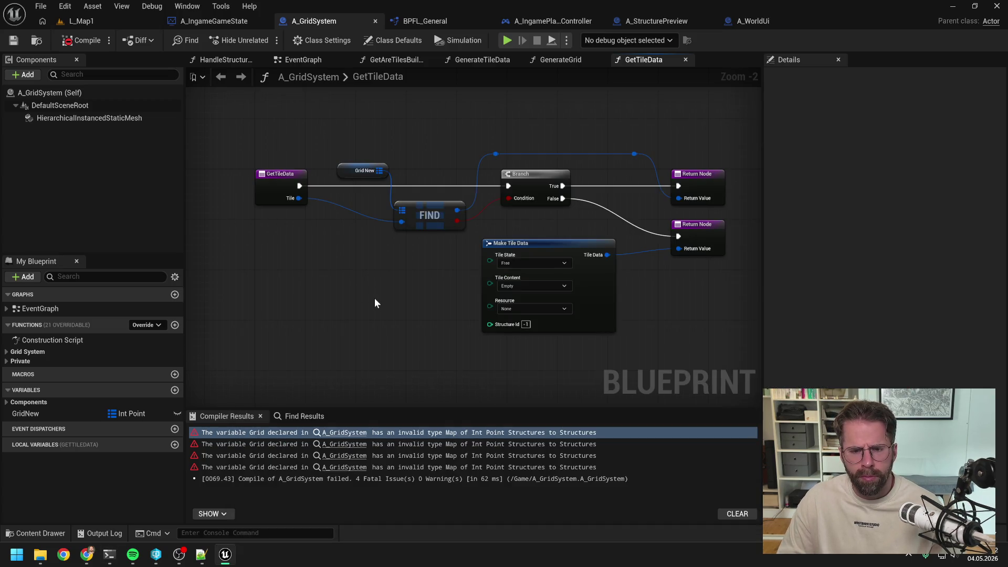
pyautogui.click(7, 361)
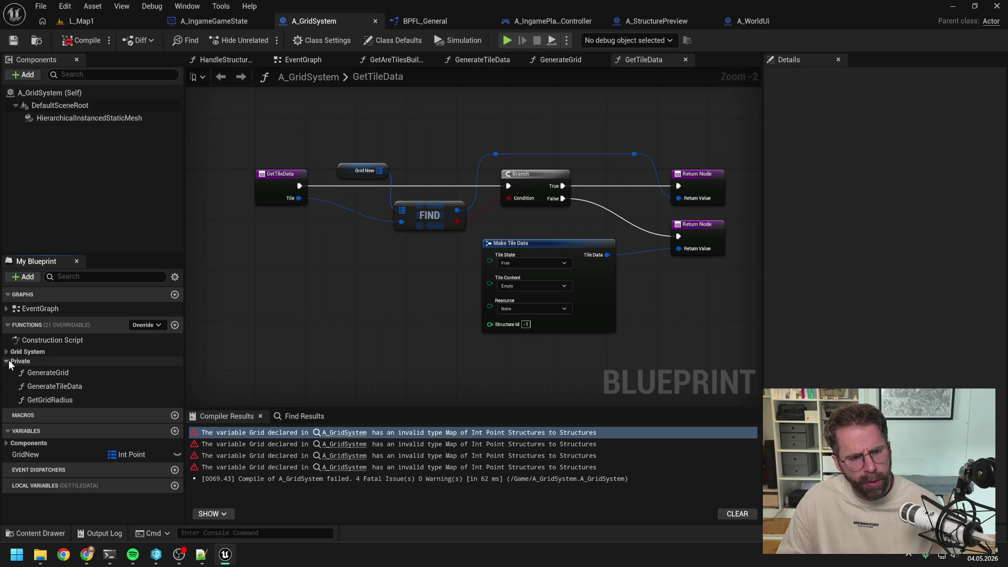
pyautogui.click(7, 351)
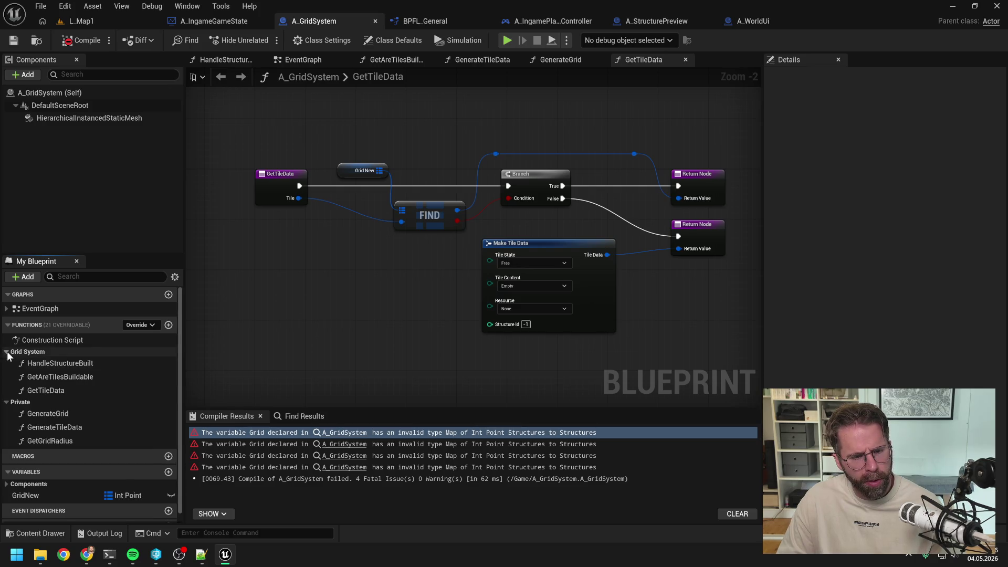
pyautogui.doubleClick(65, 363)
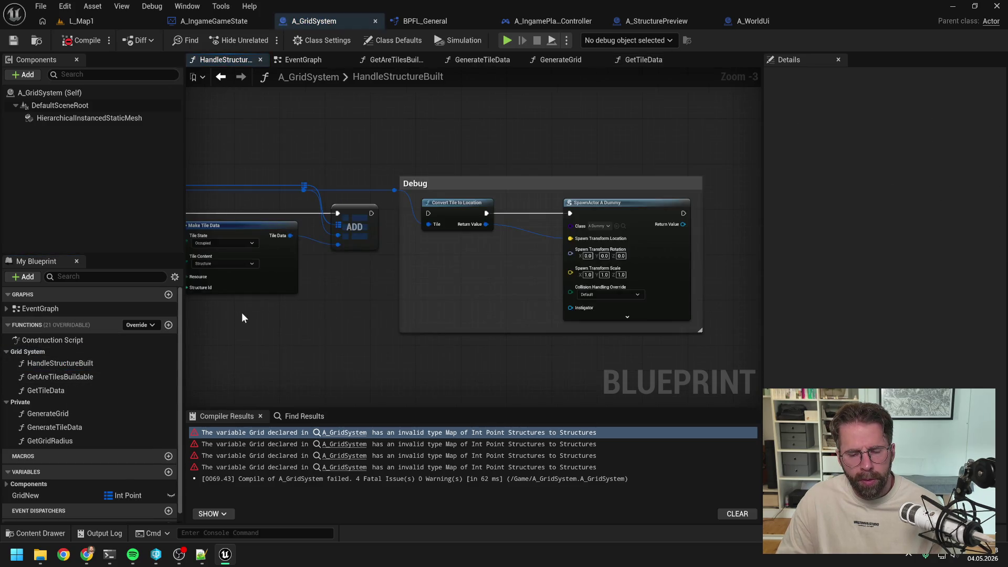
pyautogui.scroll(-3, 242, 313)
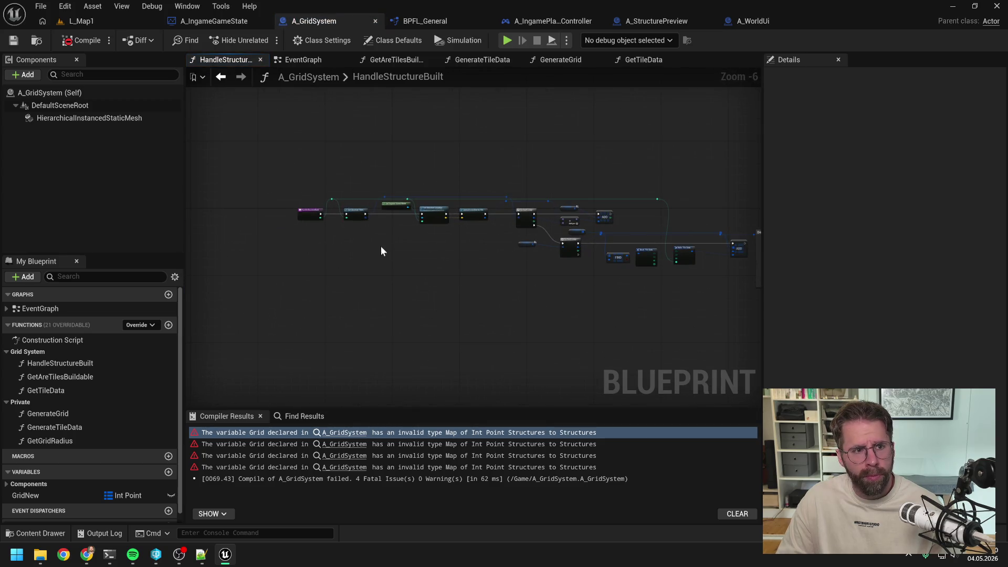
pyautogui.moveTo(381, 251); pyautogui.dragTo(325, 261)
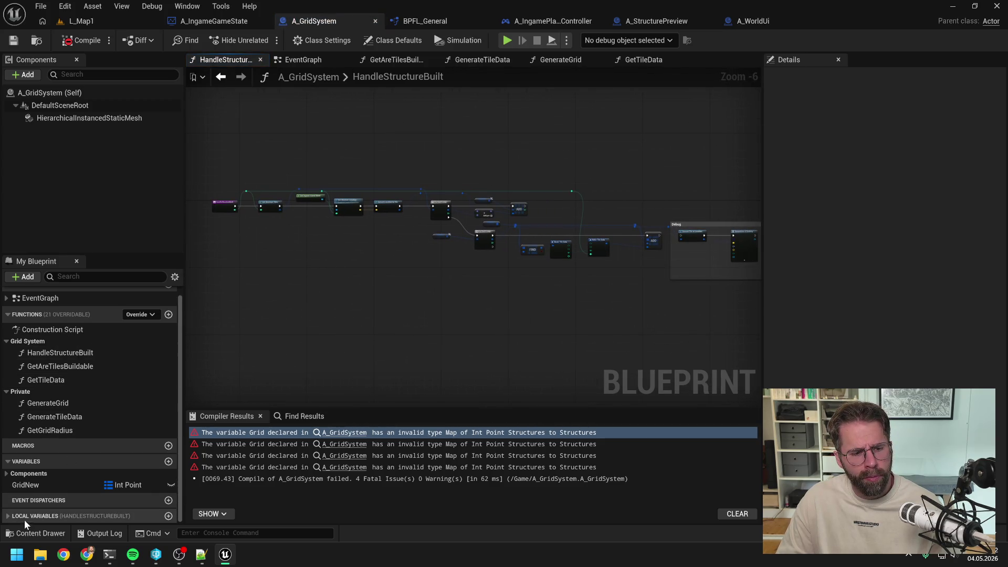
pyautogui.scroll(-2, 63, 462)
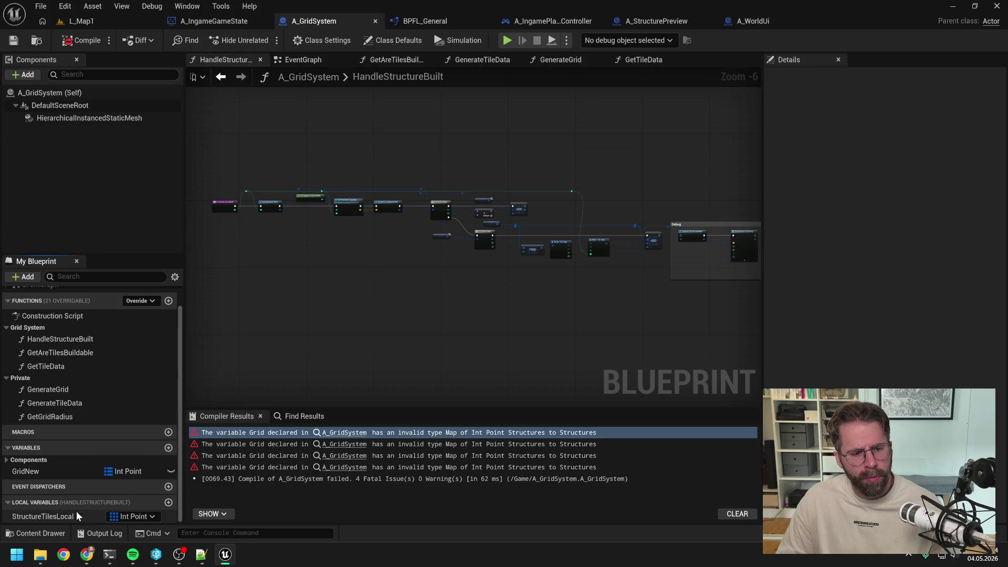
pyautogui.click(293, 327)
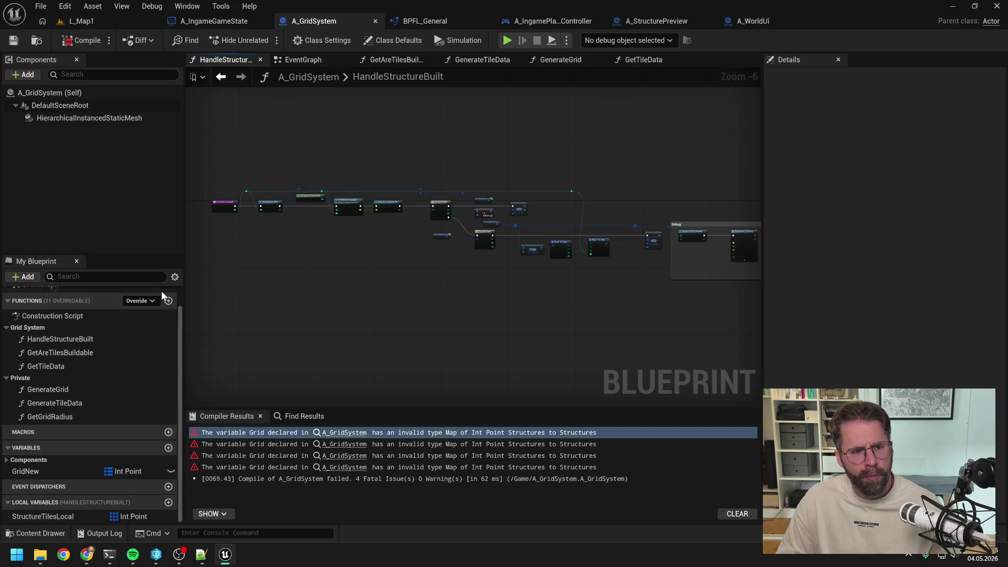
# Inspect the GetAreTilesBuildable, GetTileData, GenerateGrid, GenerateTileData and GetGridRadius function graphs.
pyautogui.doubleClick(63, 355)
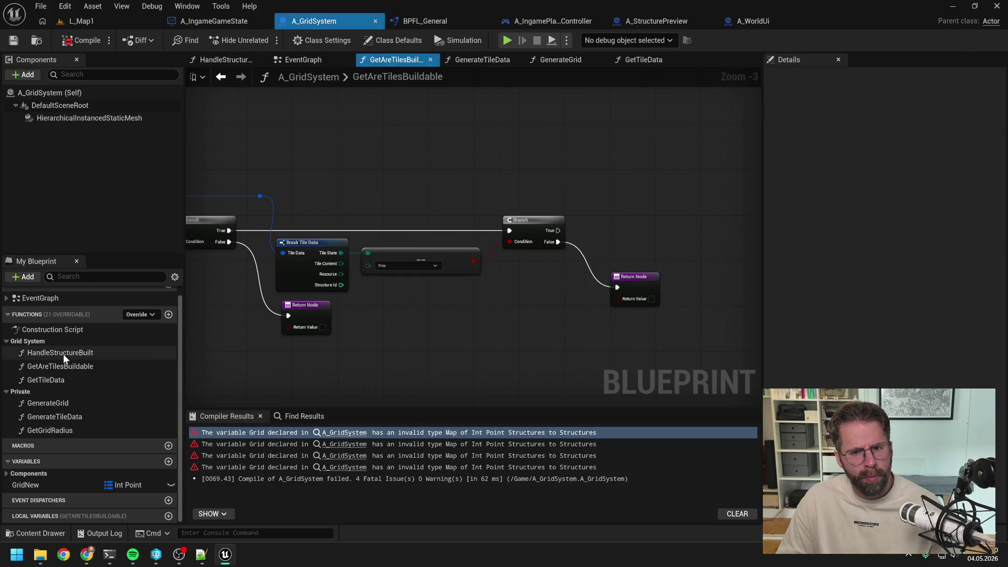
pyautogui.scroll(-7, 307, 323)
pyautogui.scroll(3, 464, 294)
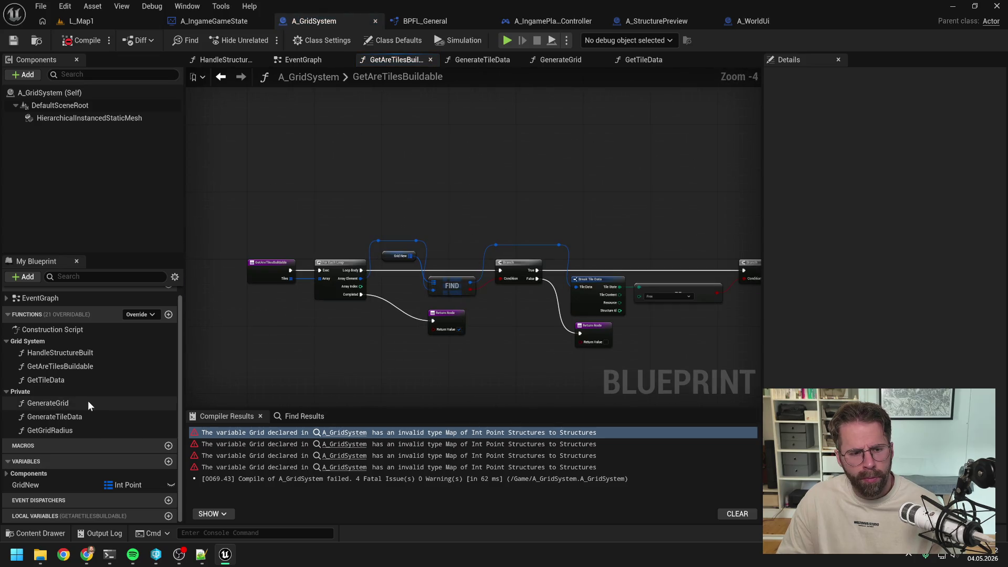
pyautogui.doubleClick(54, 379)
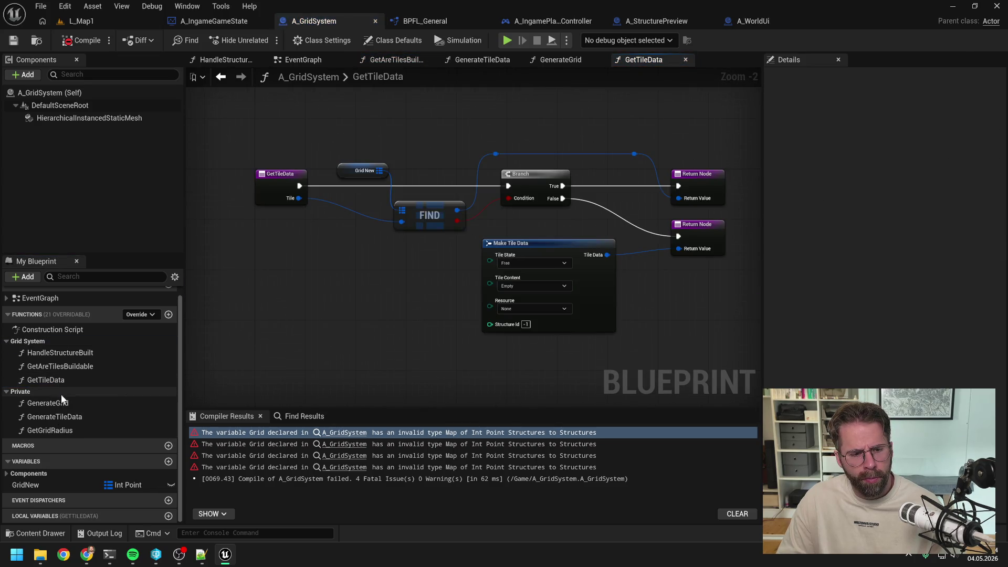
pyautogui.doubleClick(51, 403)
pyautogui.scroll(-3, 90, 403)
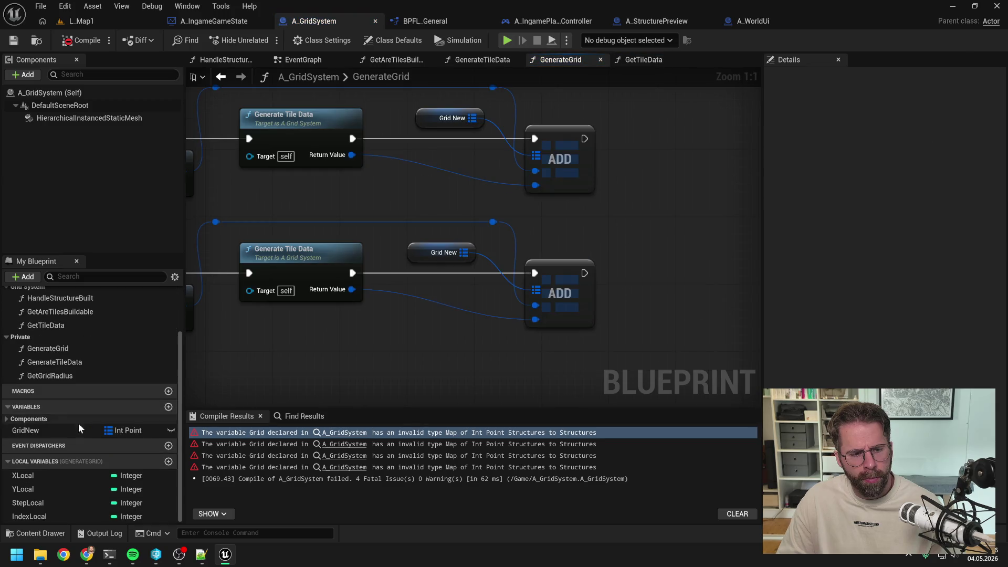
pyautogui.doubleClick(58, 362)
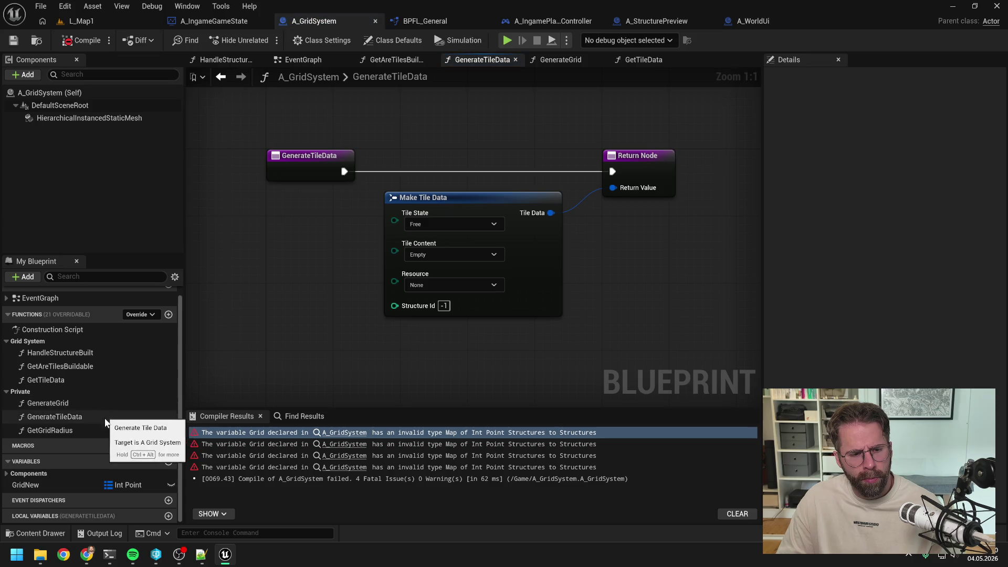
pyautogui.click(58, 380)
pyautogui.doubleClick(58, 428)
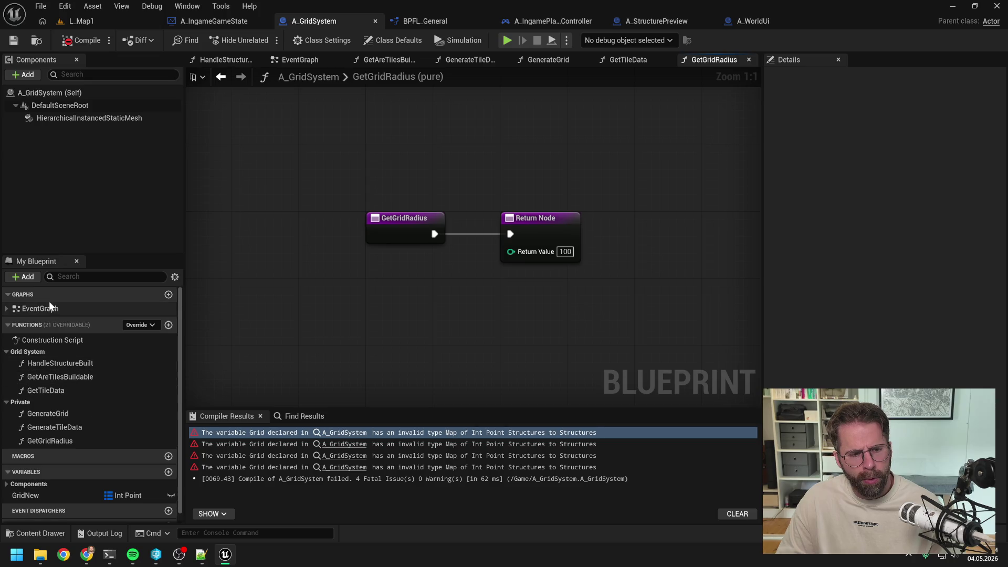
# Keep only the EventGraph tab open and recompile A_GridSystem.
pyautogui.doubleClick(49, 307)
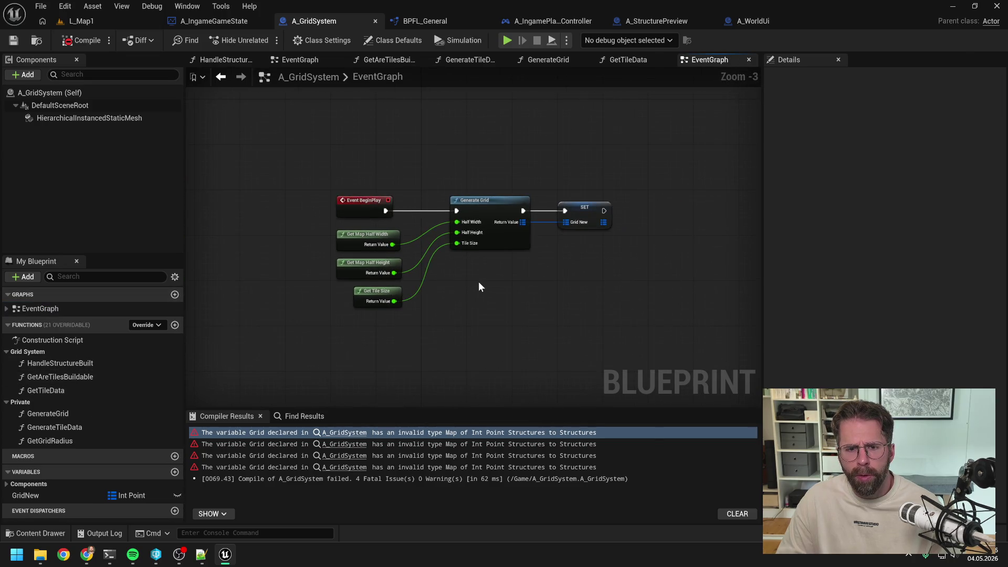
pyautogui.rightClick(703, 63)
pyautogui.click(729, 129)
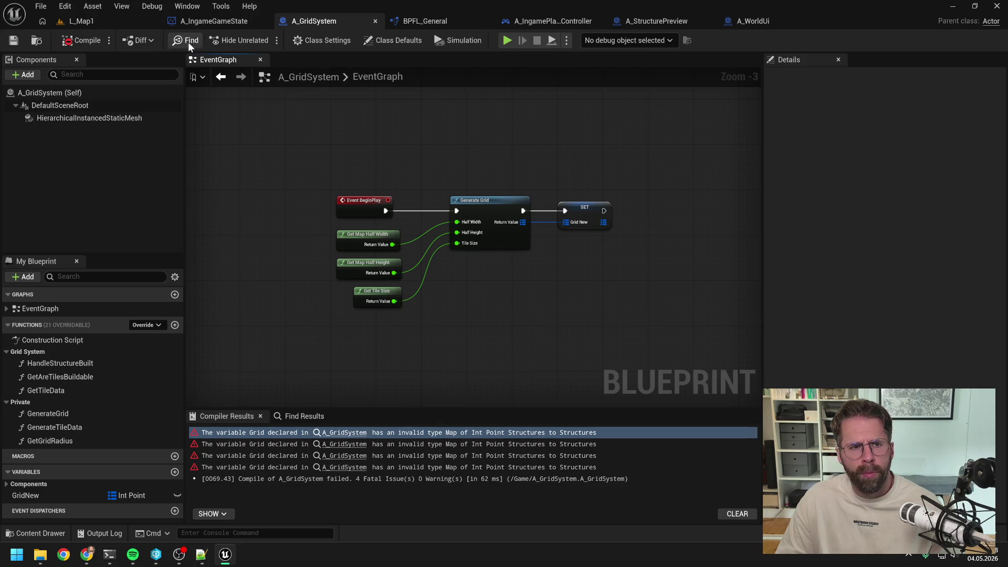
pyautogui.click(90, 43)
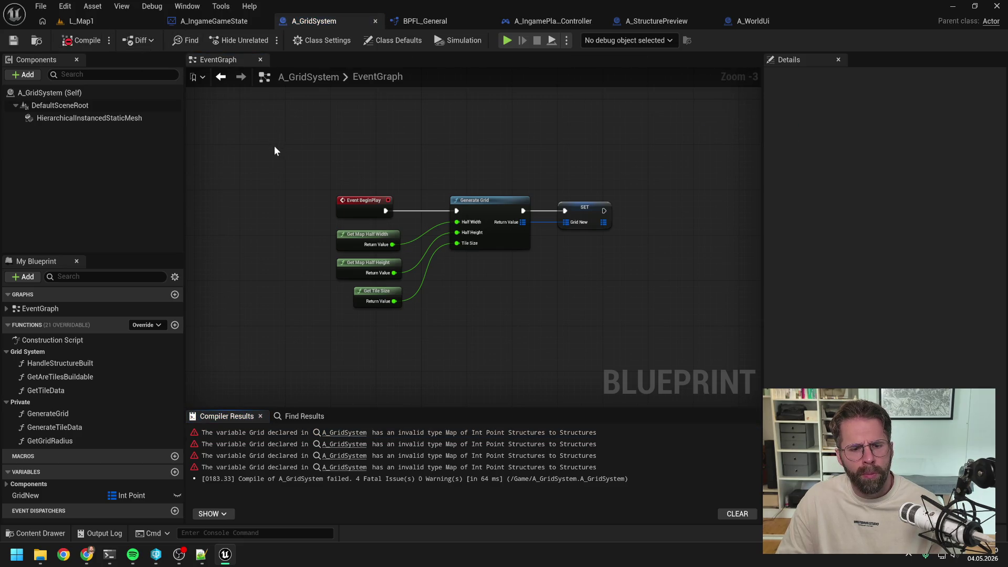
pyautogui.click(109, 555)
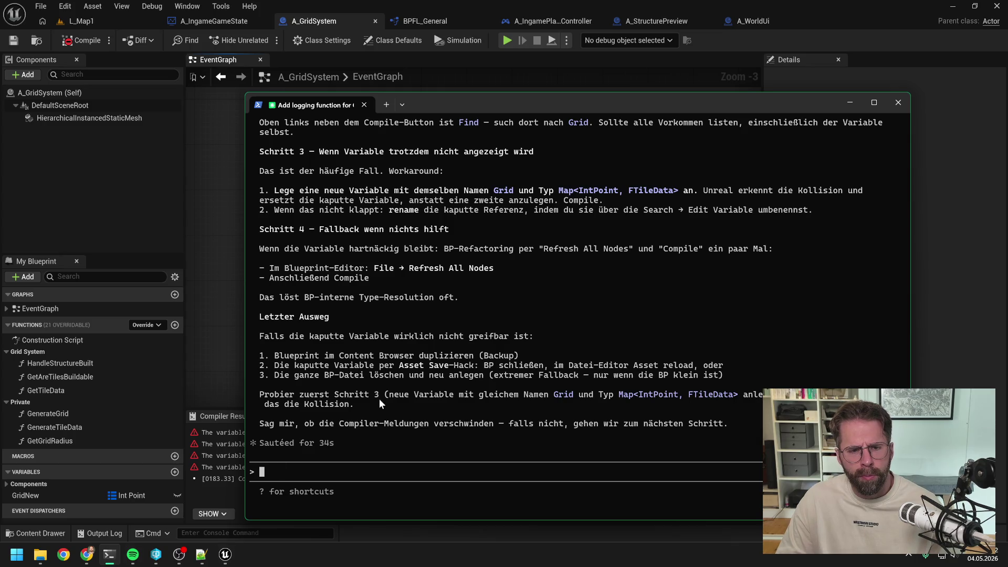
pyautogui.scroll(4, 435, 336)
pyautogui.scroll(2, 447, 339)
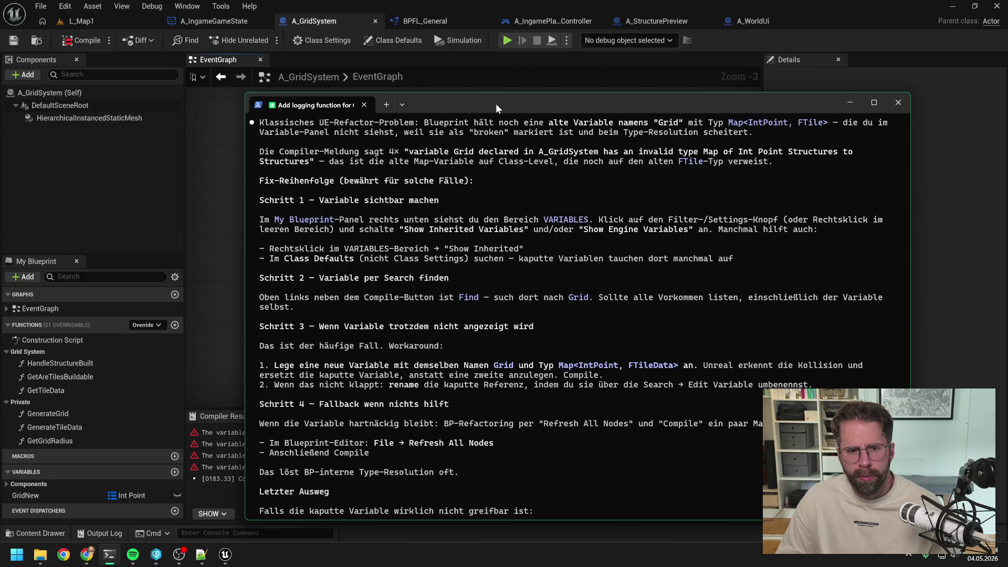
pyautogui.moveTo(495, 103); pyautogui.dragTo(1007, 97)
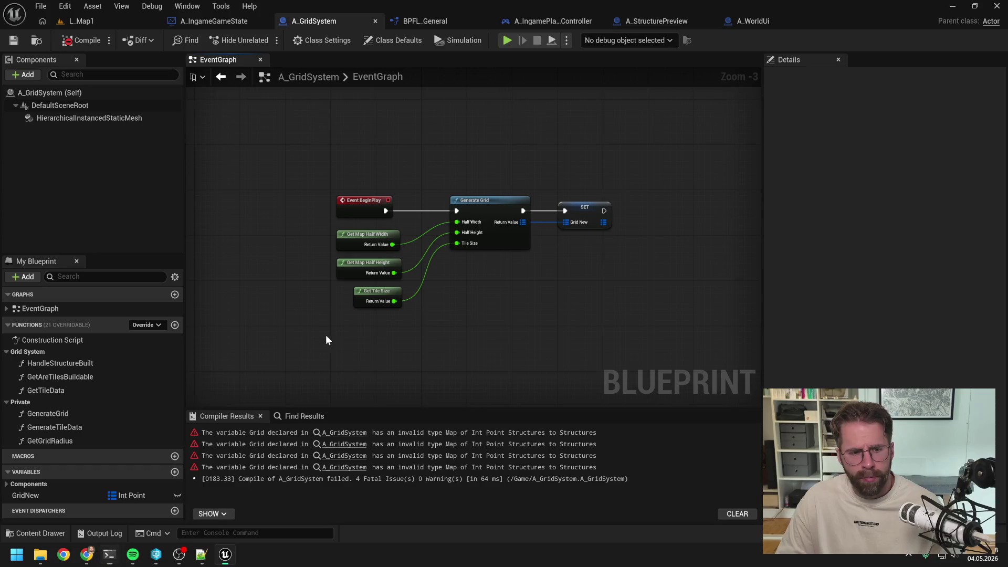
# Turn on inherited variables, replicated-only and access specifiers in My Blueprint, then browse Rendering and Actor categories.
pyautogui.click(175, 275)
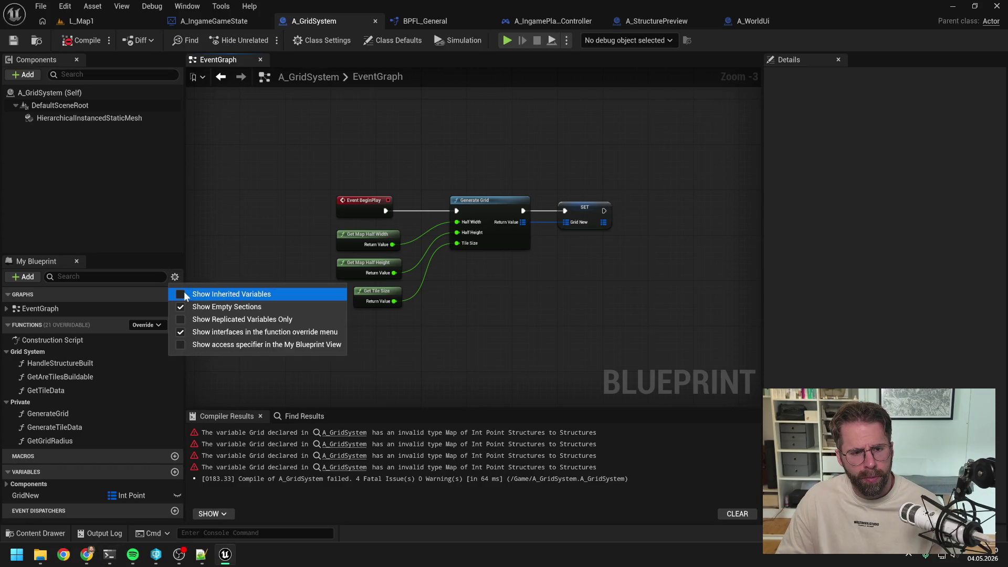
pyautogui.click(184, 292)
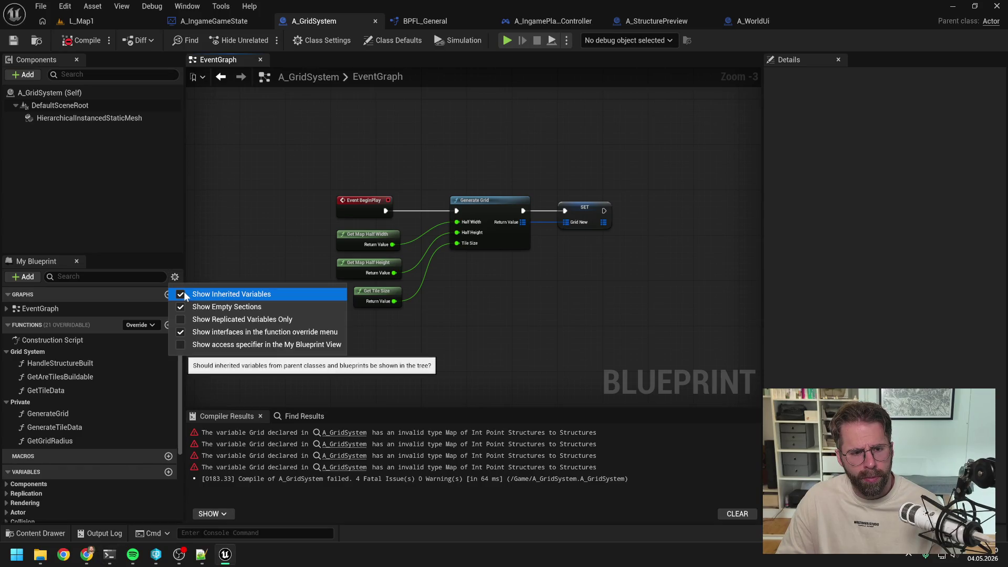
pyautogui.click(181, 320)
pyautogui.click(182, 344)
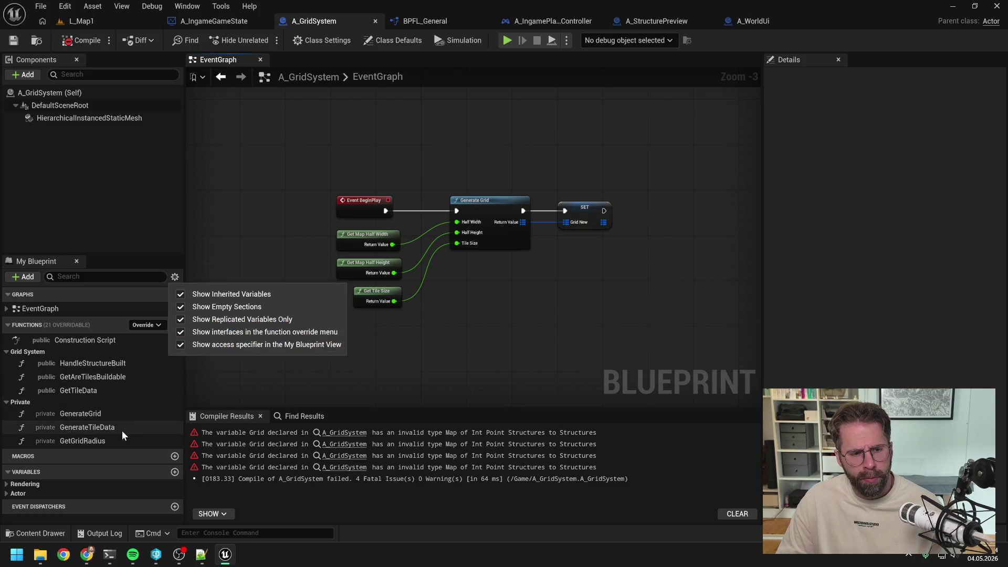
pyautogui.click(139, 413)
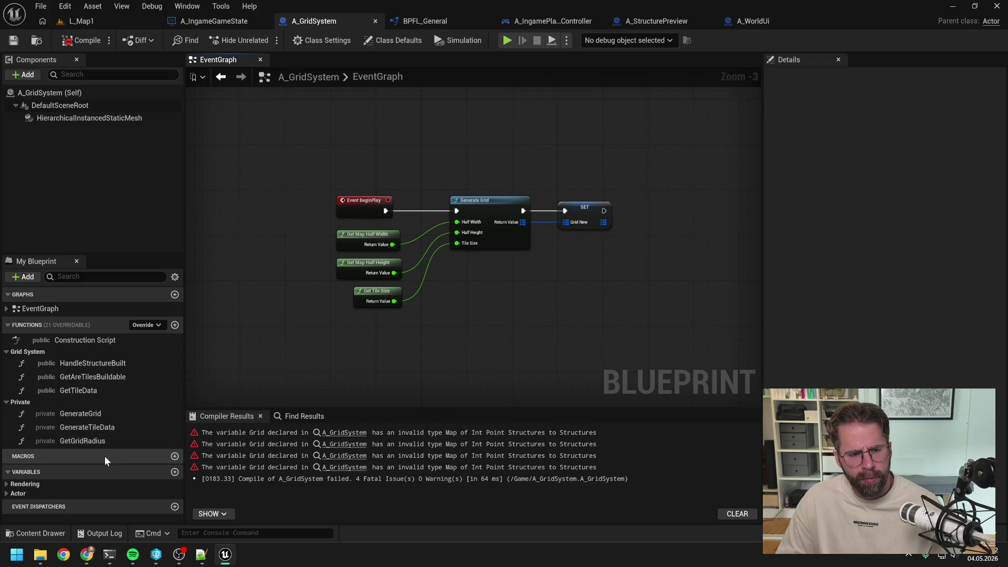
pyautogui.click(21, 484)
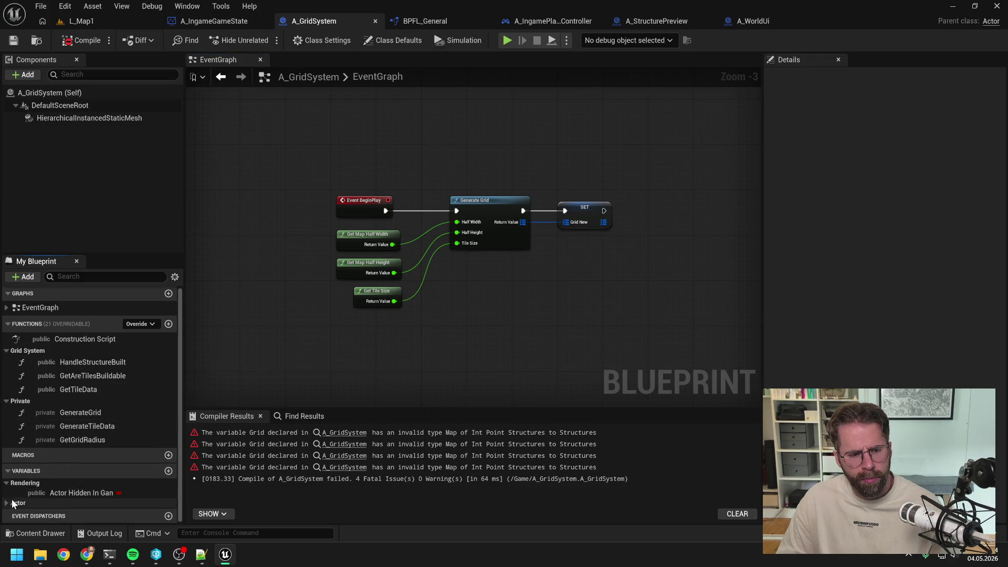
pyautogui.click(18, 502)
pyautogui.scroll(-1, 82, 436)
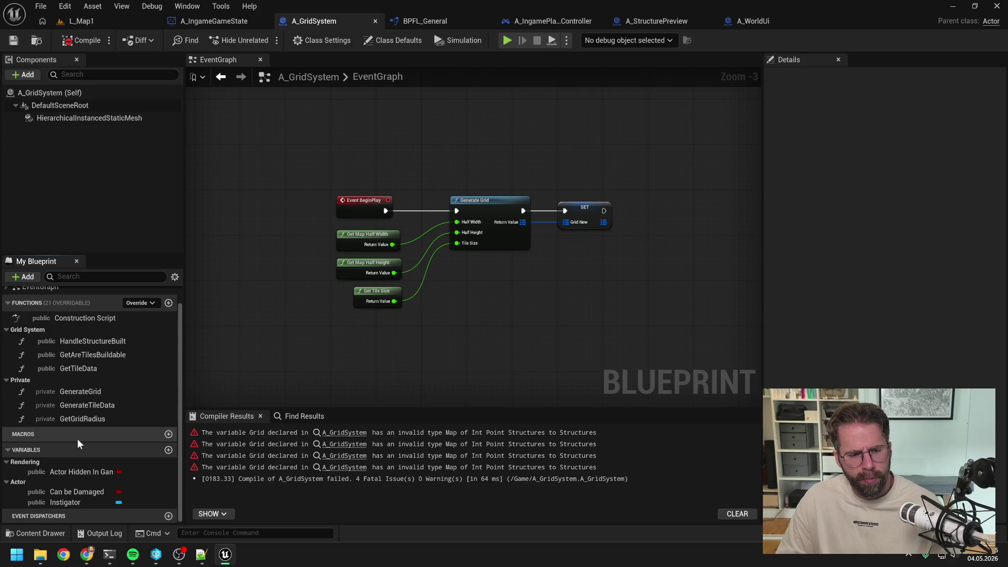
pyautogui.scroll(1, 139, 388)
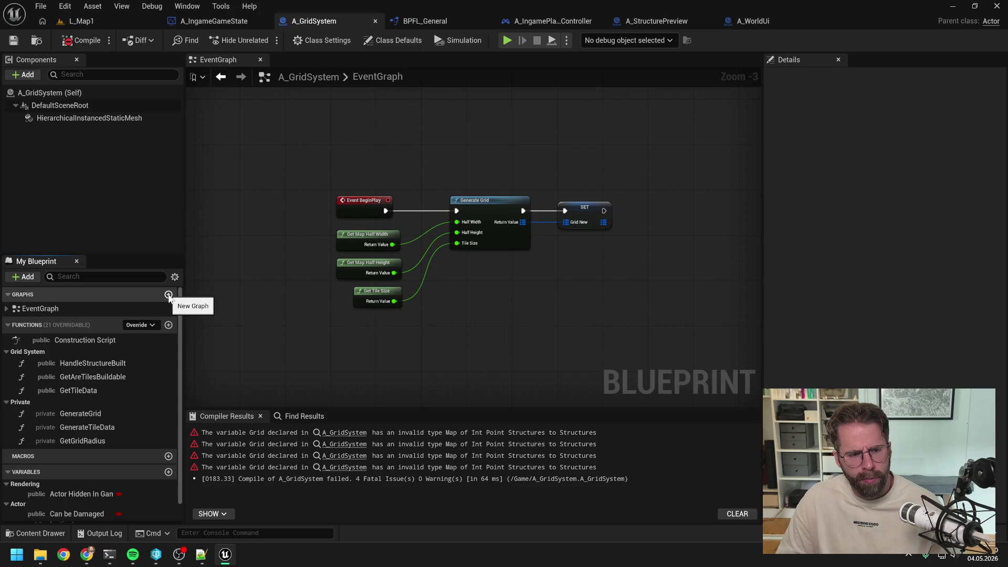
# Turn off the replicated-only filter and browse the World Partition, Game and Replication categories.
pyautogui.click(174, 277)
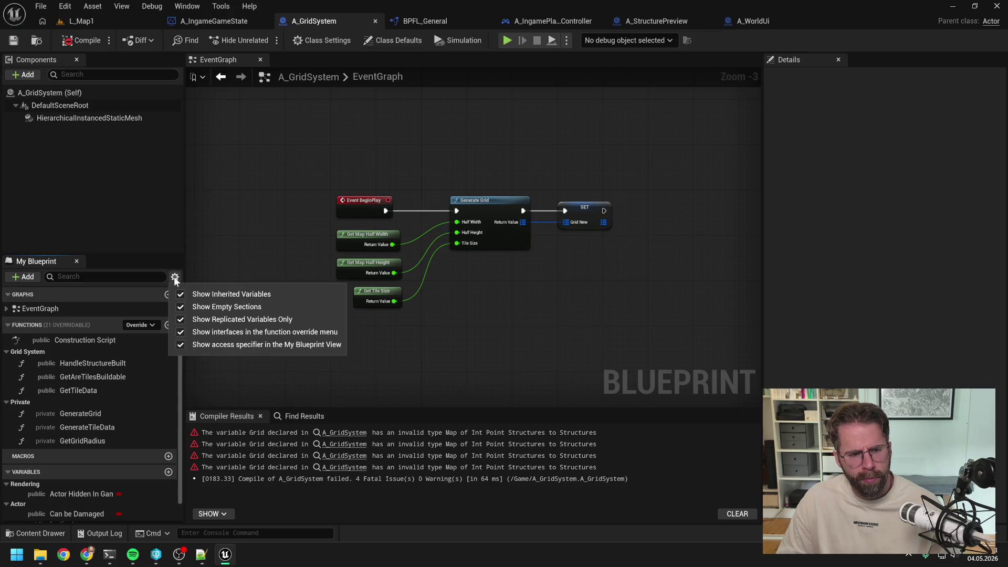
pyautogui.click(217, 320)
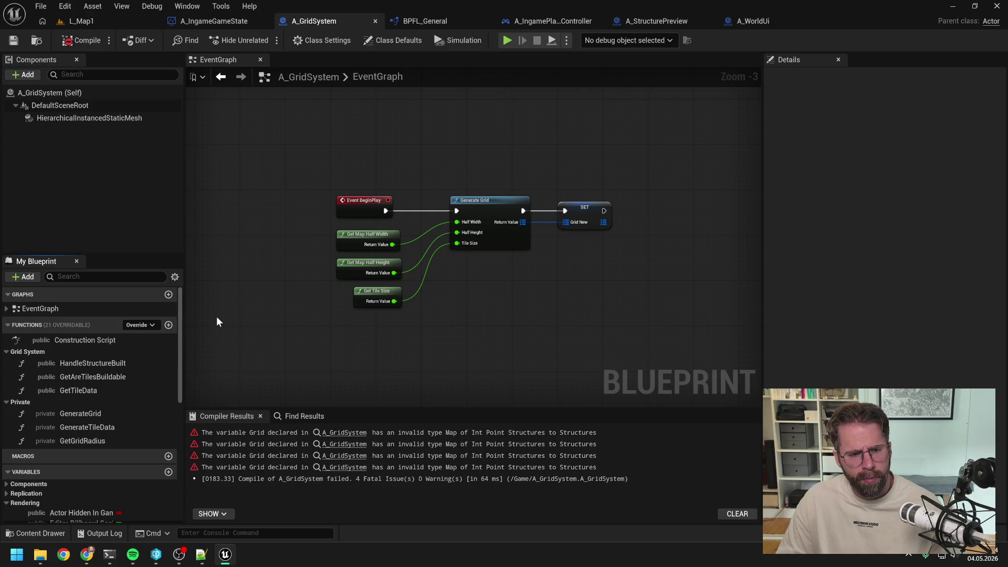
pyautogui.scroll(-3, 151, 393)
pyautogui.scroll(-3, 152, 387)
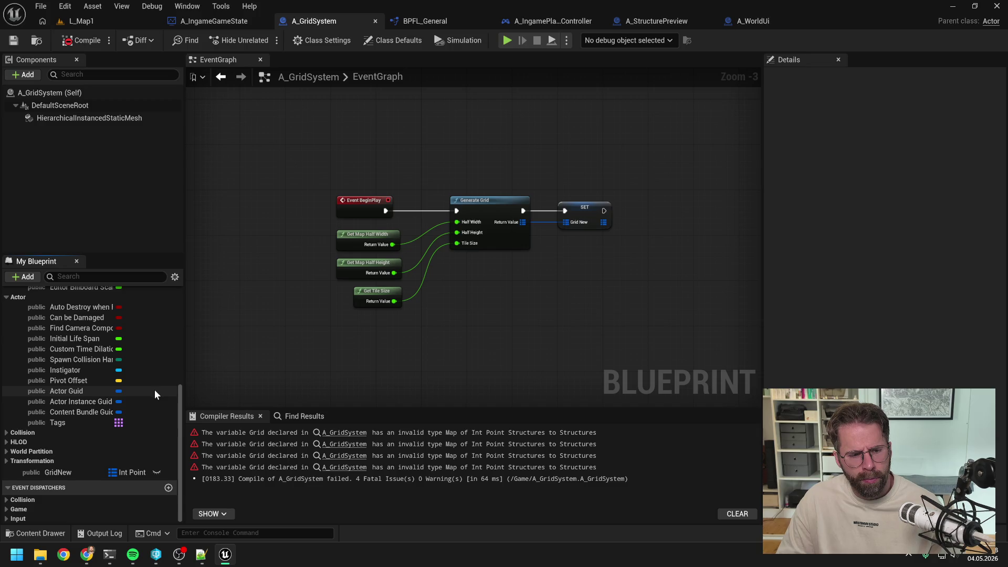
pyautogui.click(5, 453)
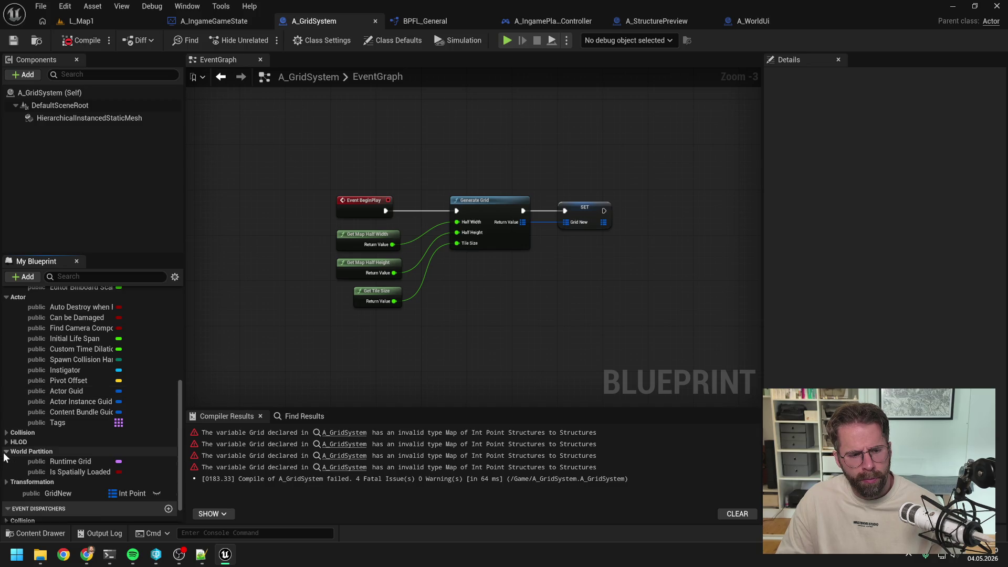
pyautogui.click(6, 451)
pyautogui.click(6, 508)
pyautogui.click(8, 476)
pyautogui.scroll(10, 73, 452)
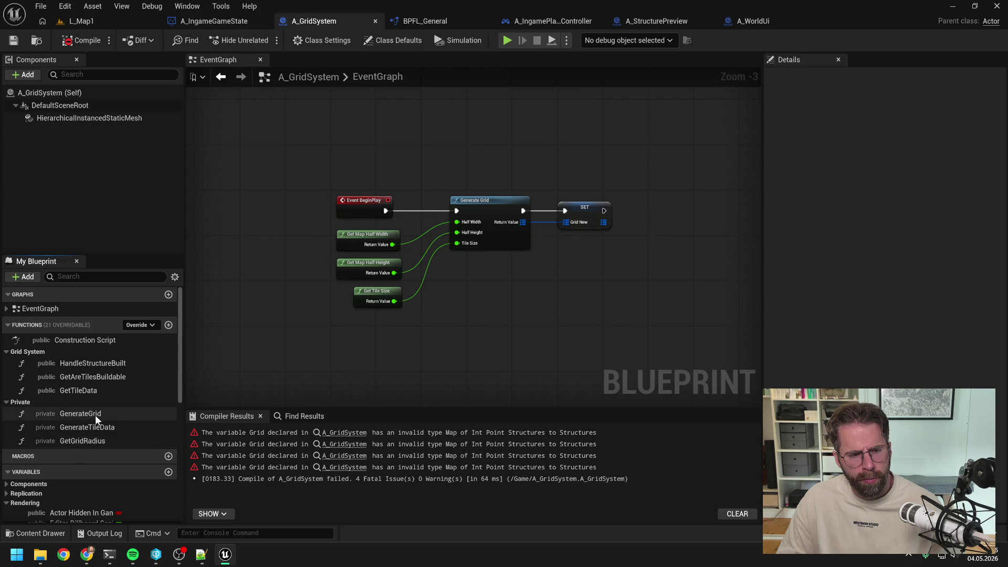
pyautogui.scroll(-5, 97, 412)
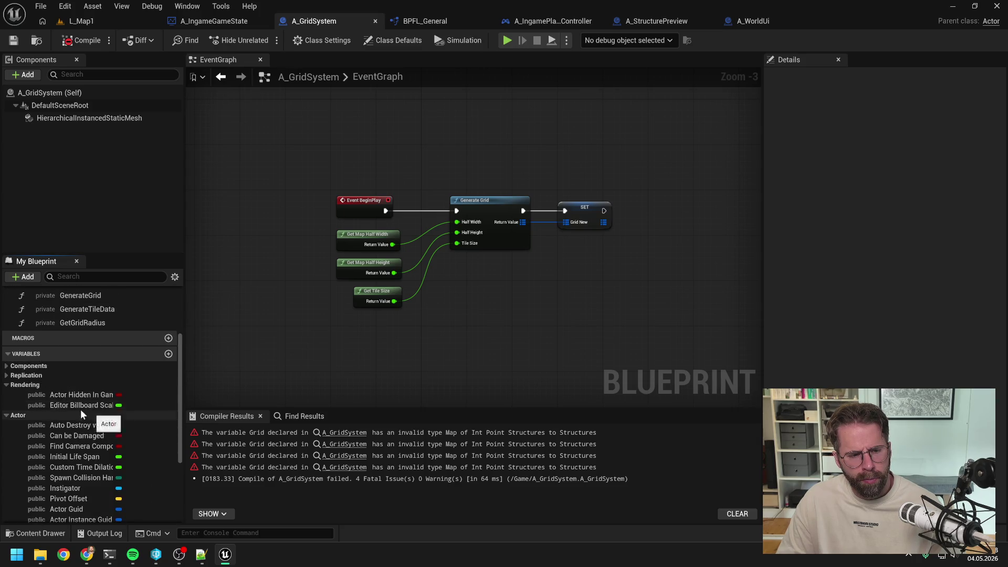
pyautogui.scroll(1, 52, 399)
pyautogui.click(7, 392)
pyautogui.click(6, 392)
# Hide access specifiers and inherited variables, keeping empty sections shown, leaving only GridNew listed.
pyautogui.click(175, 277)
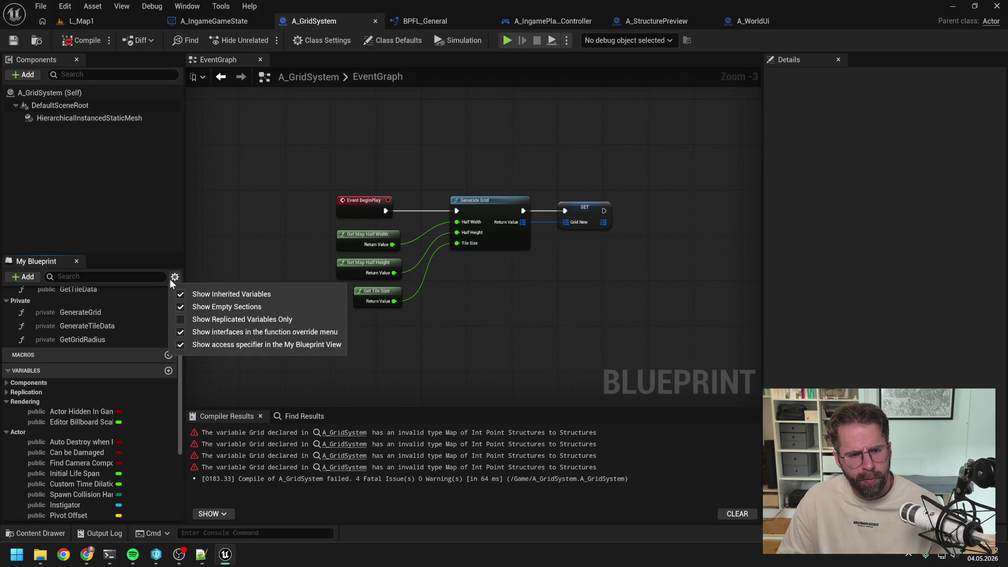
pyautogui.click(222, 342)
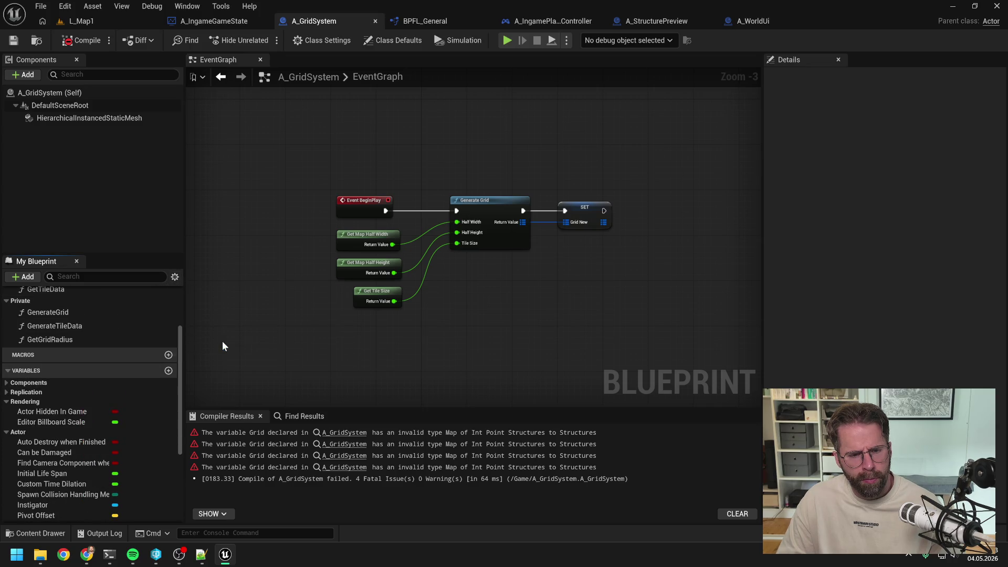
pyautogui.click(175, 277)
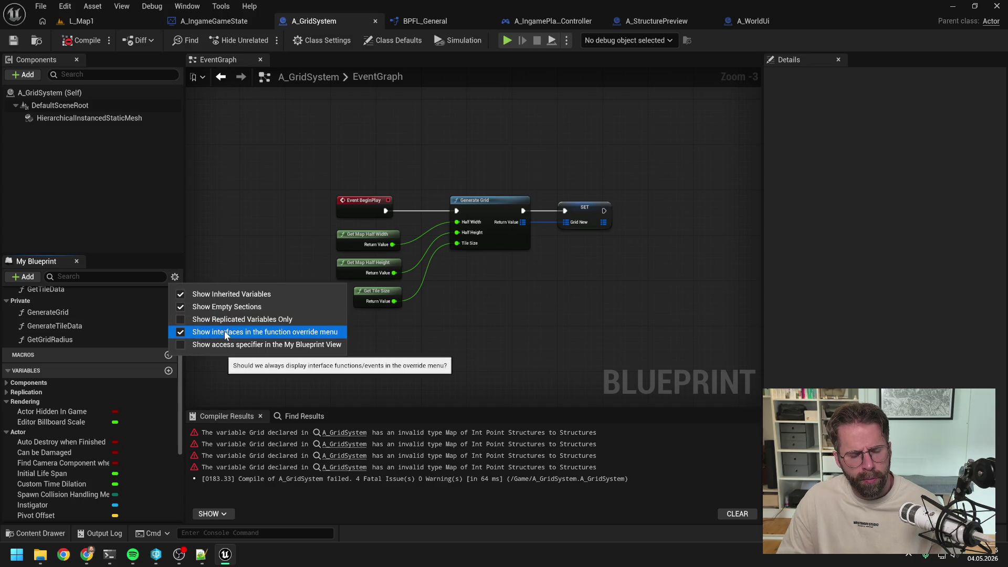
pyautogui.click(225, 307)
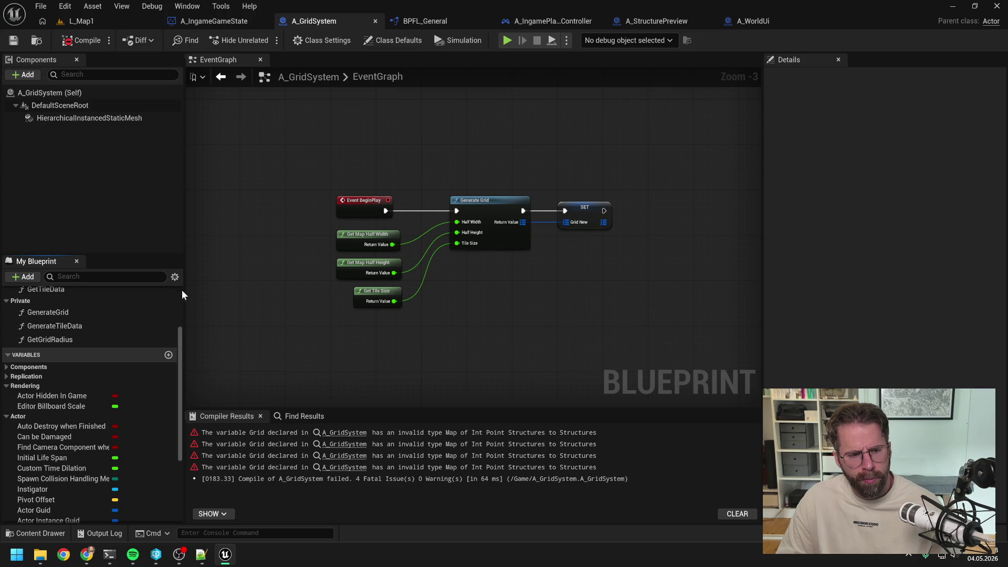
pyautogui.click(175, 277)
pyautogui.click(225, 307)
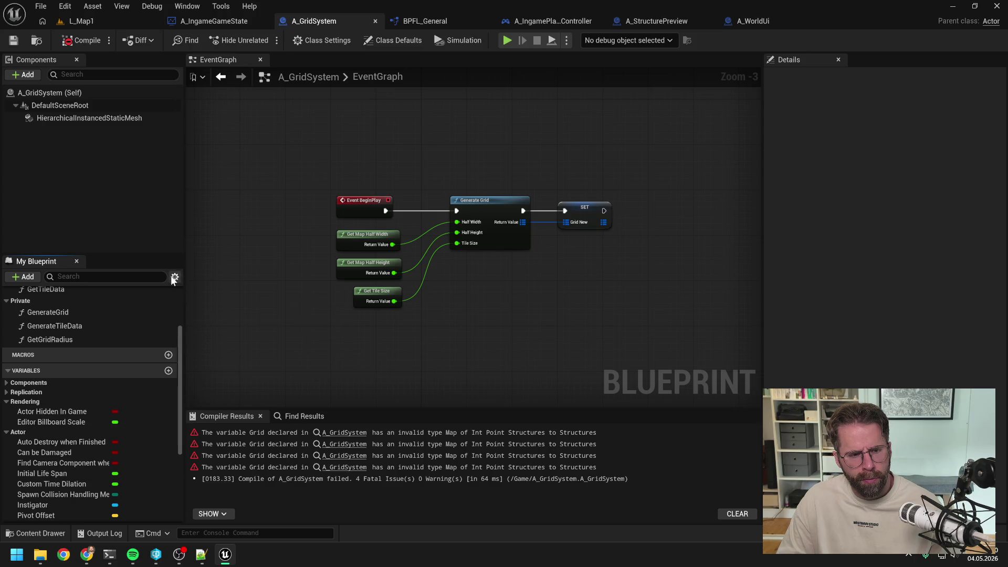
pyautogui.click(175, 277)
pyautogui.click(181, 307)
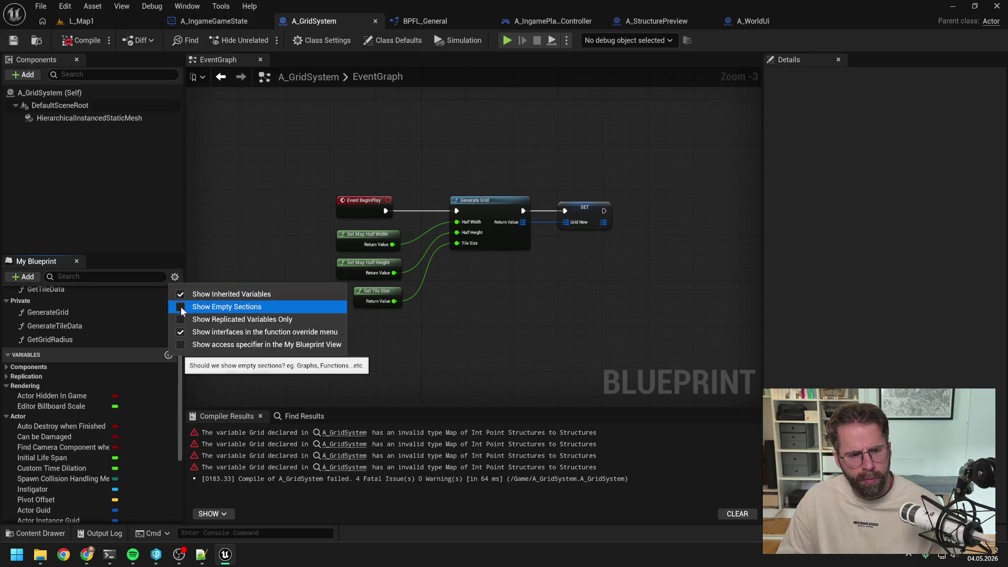
pyautogui.click(182, 309)
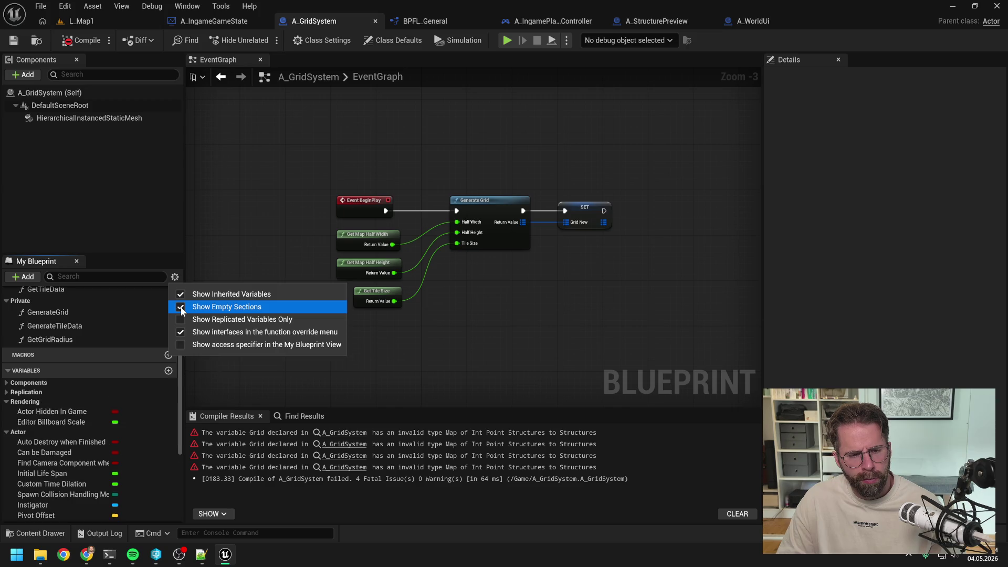
pyautogui.click(180, 296)
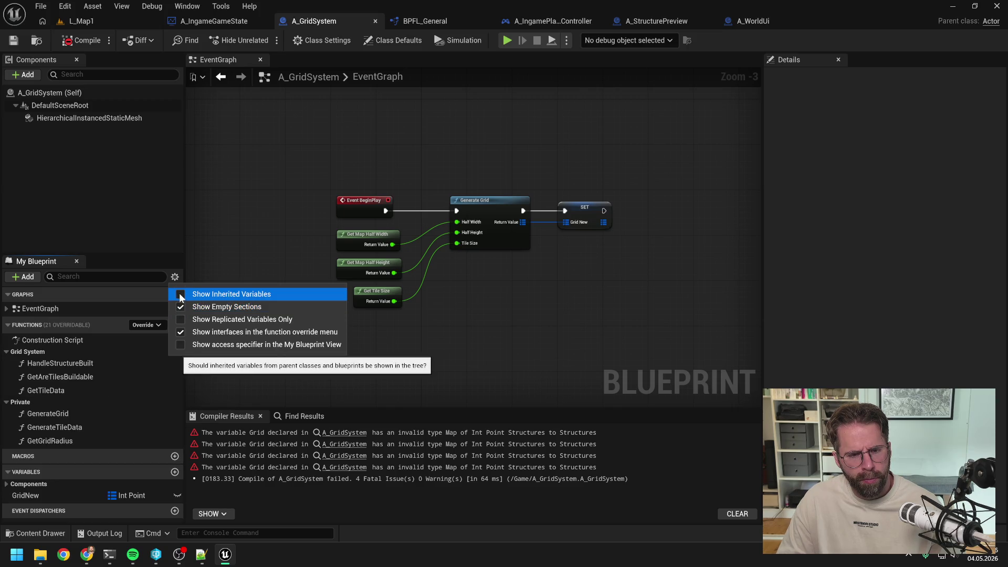
pyautogui.click(240, 270)
pyautogui.rightClick(248, 281)
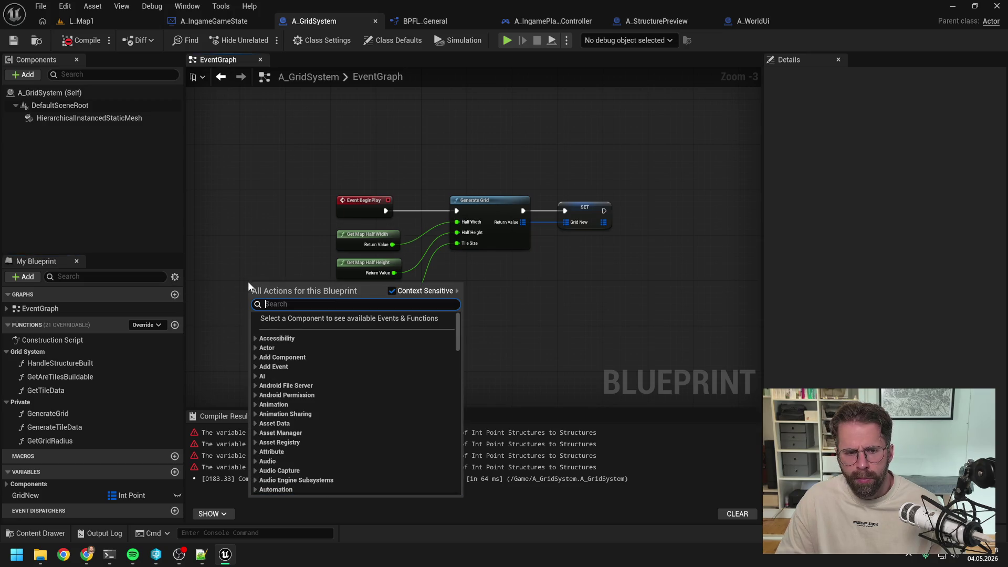
# Show A_GridSystem's Class Settings and Class Defaults, scrolling down to the empty Grid New map.
pyautogui.click(240, 276)
pyautogui.click(322, 40)
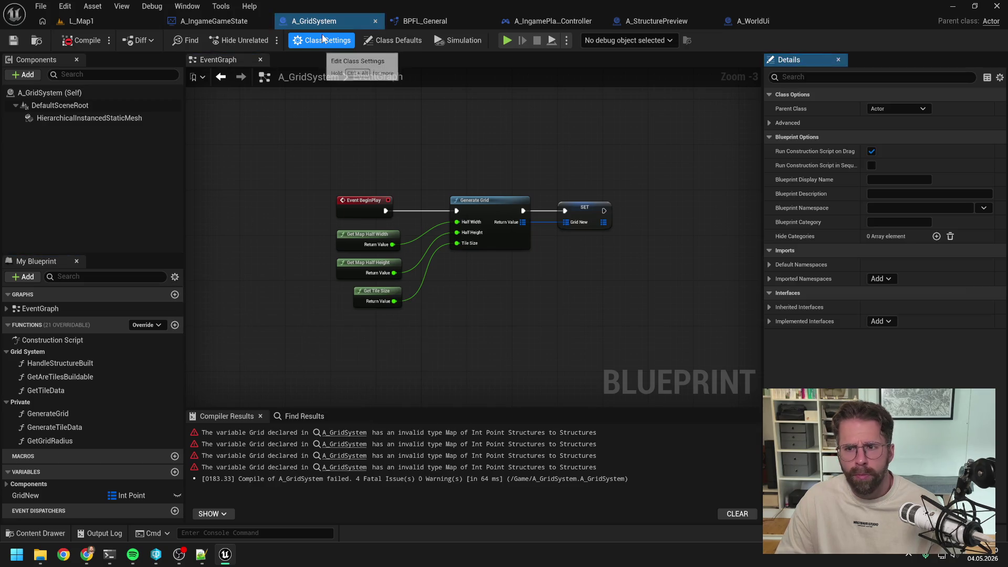
pyautogui.click(379, 40)
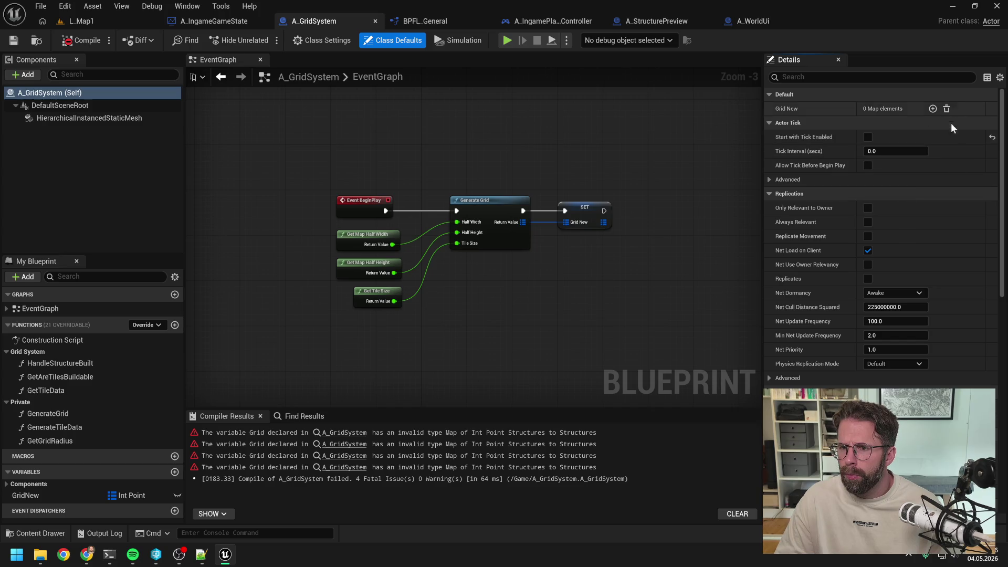
pyautogui.scroll(-15, 953, 213)
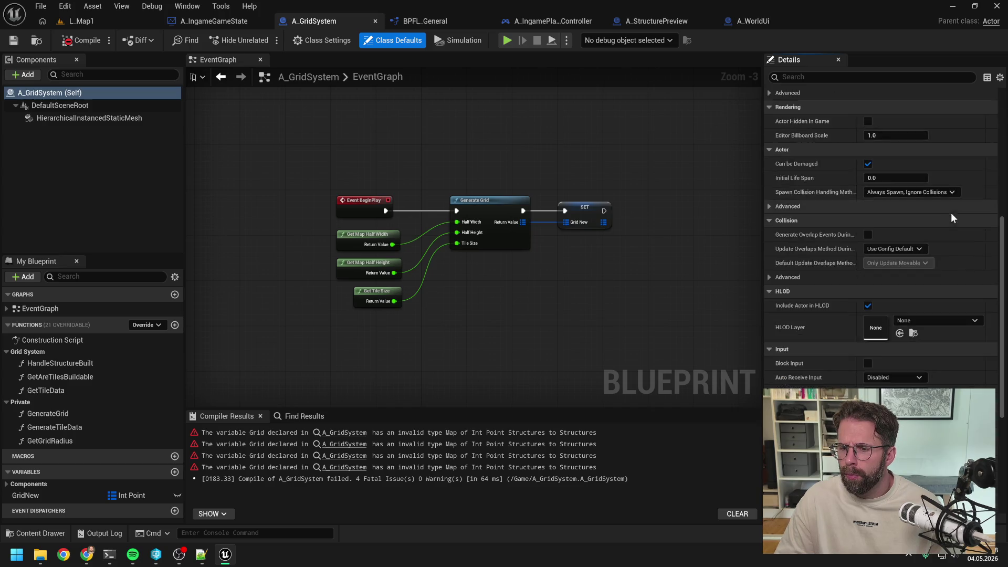
# Switch briefly to the terminal, then open and dismiss the graph's actions list.
pyautogui.hotkey('alt', 'Tab')
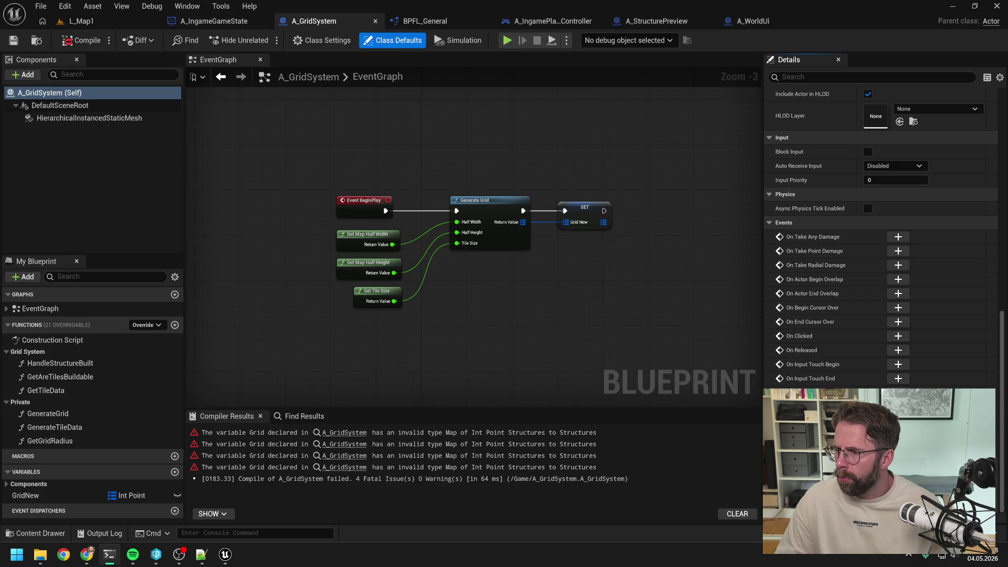
pyautogui.rightClick(584, 316)
pyautogui.click(538, 328)
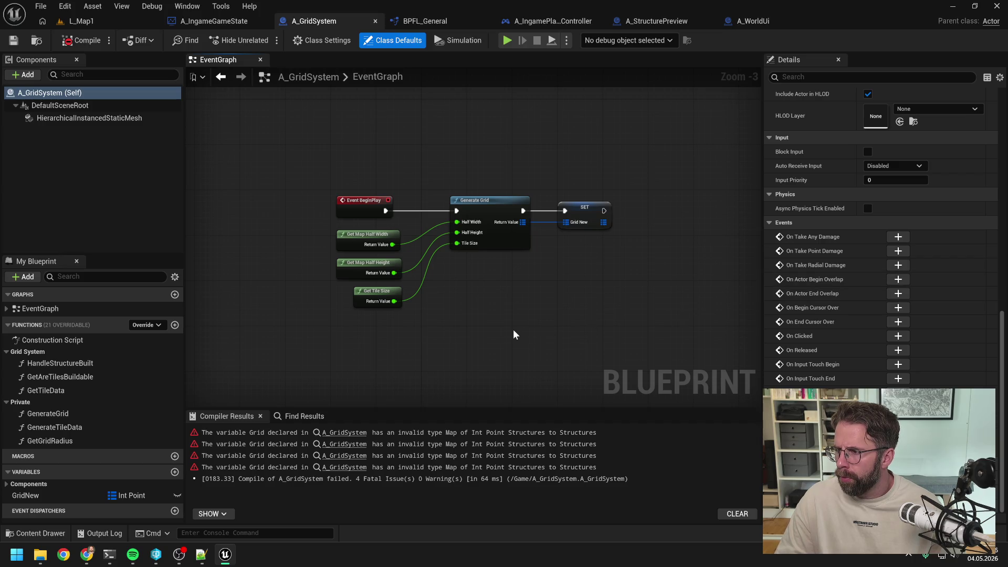
# Add a new variable typed as a Map of Int Point to Tile Data.
pyautogui.click(174, 472)
pyautogui.write('Grid')
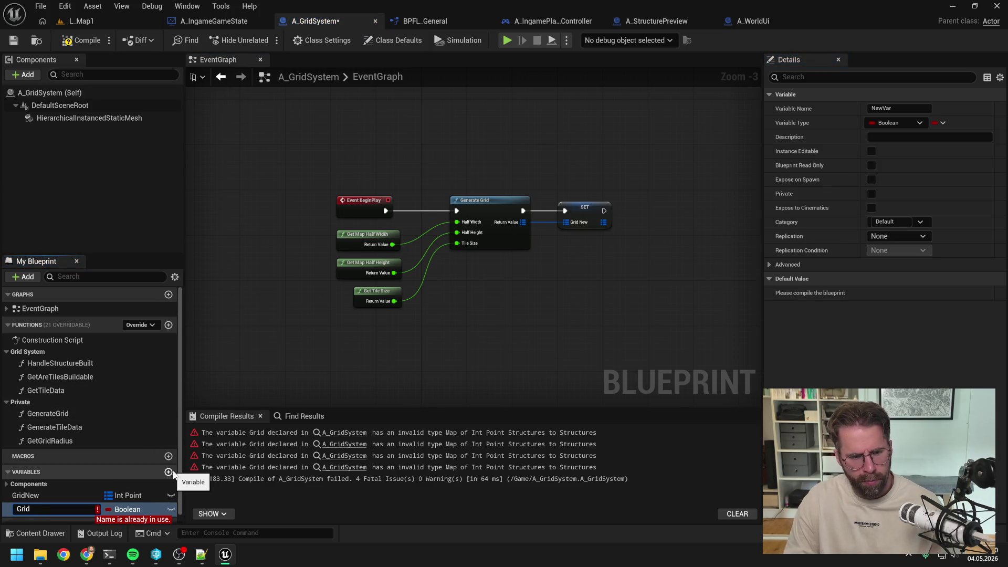
pyautogui.press('Escape')
pyautogui.click(127, 509)
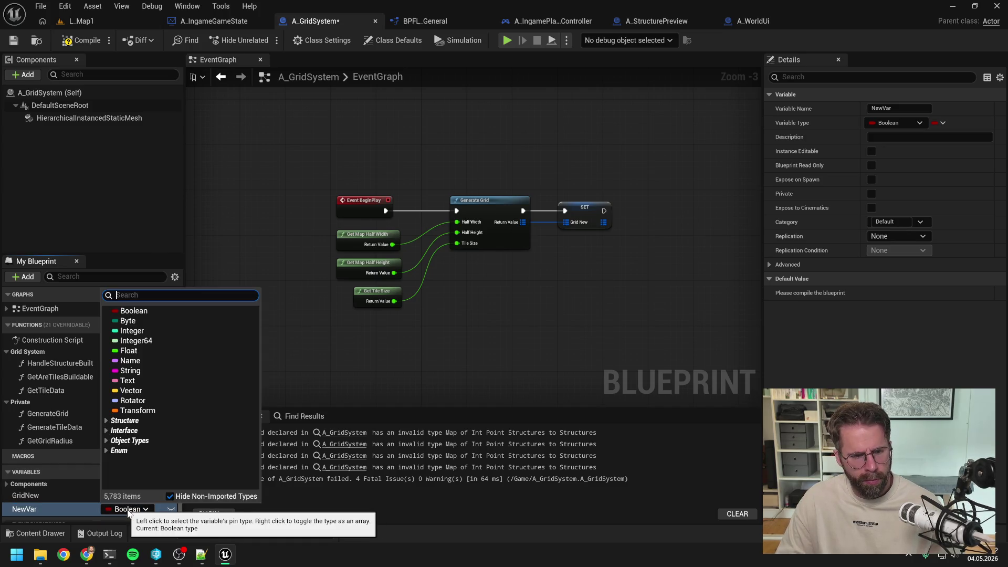
pyautogui.write('intpoint')
pyautogui.click(146, 317)
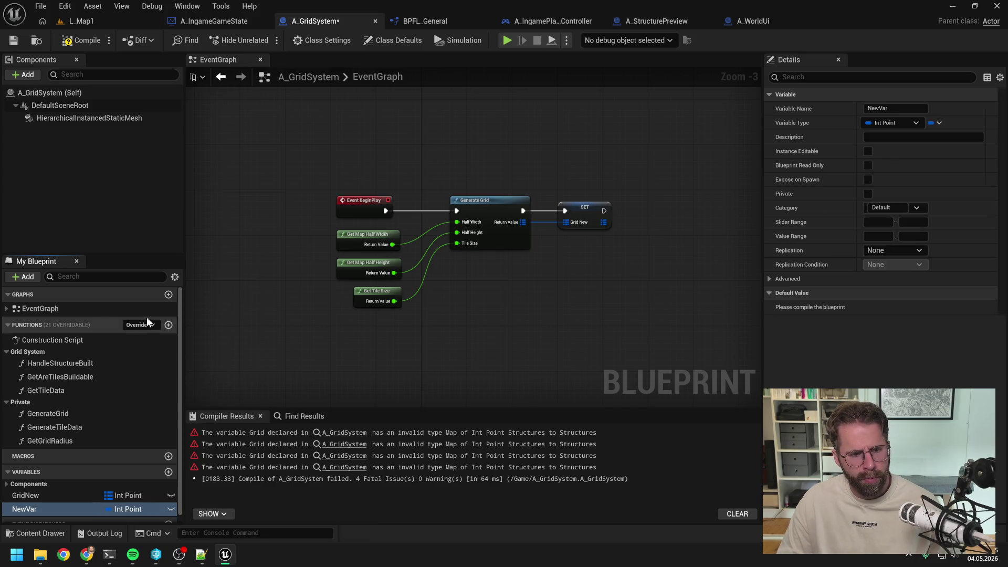
pyautogui.click(940, 122)
pyautogui.click(930, 180)
pyautogui.click(959, 122)
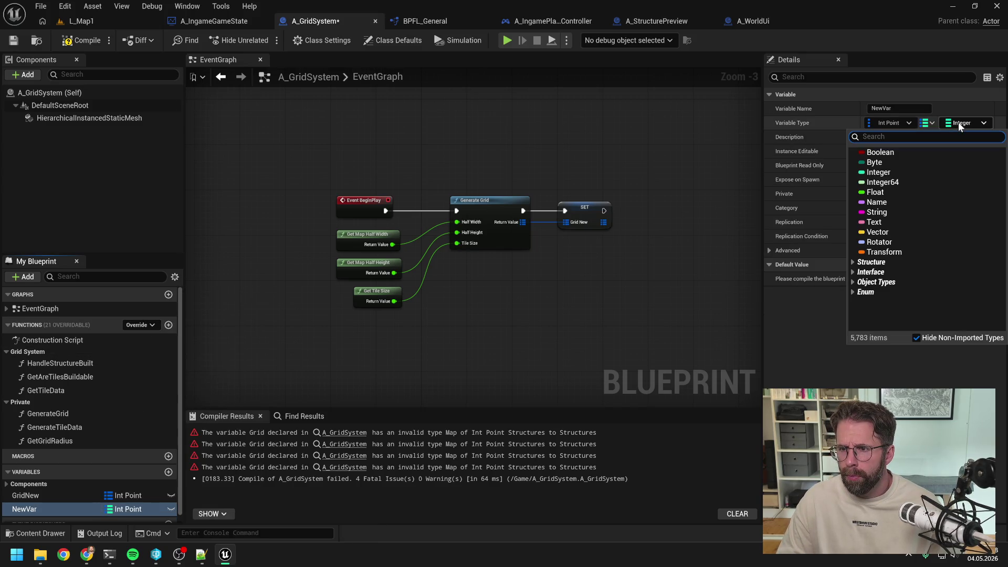
pyautogui.write('ftile')
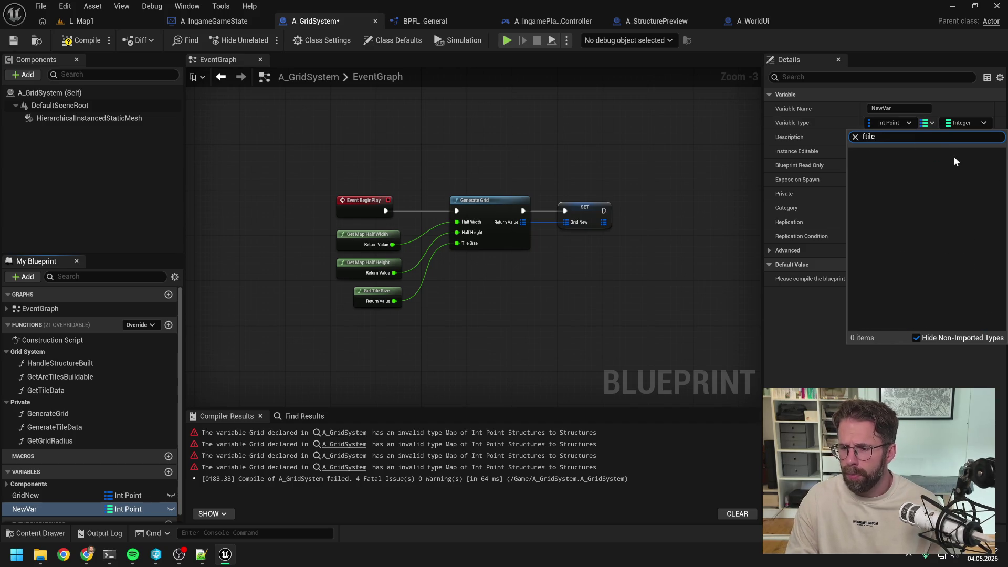
pyautogui.press('BackSpace')
pyautogui.press('BackSpace')
pyautogui.write('tile')
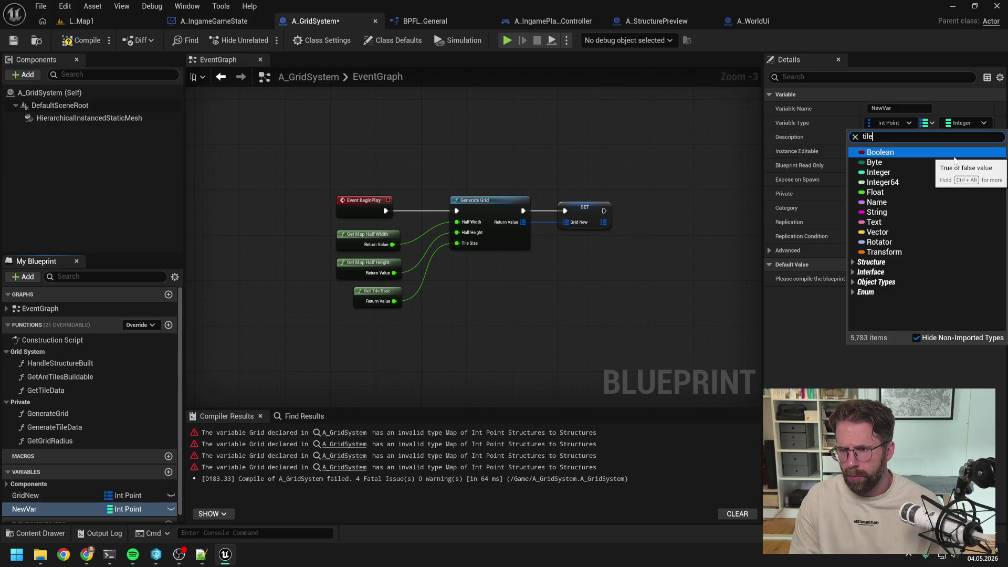
pyautogui.click(898, 162)
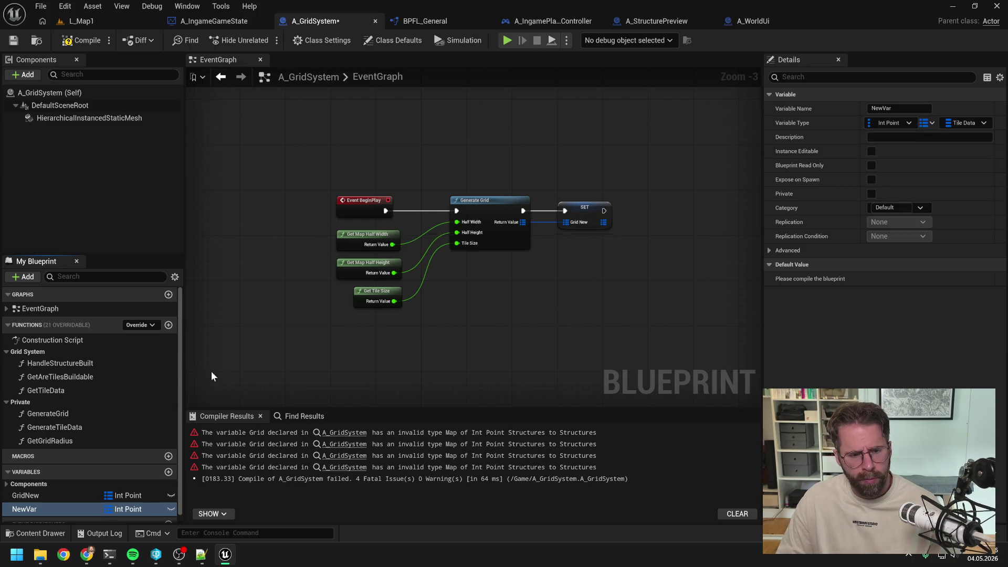
# Abandon renaming NewVar to Grid, delete the variable, and recompile A_GridSystem.
pyautogui.doubleClick(53, 509)
pyautogui.write('Grid')
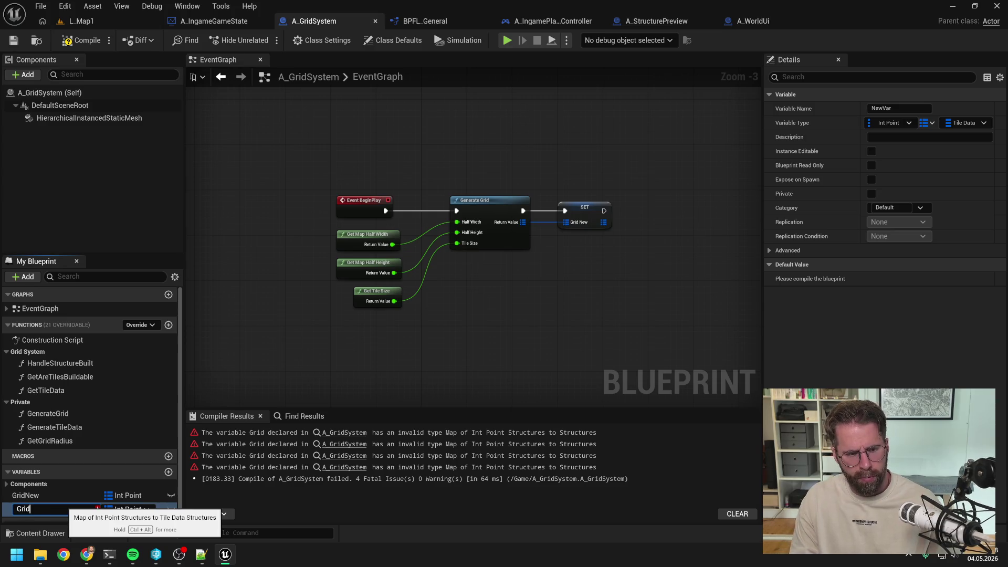
pyautogui.press('Escape')
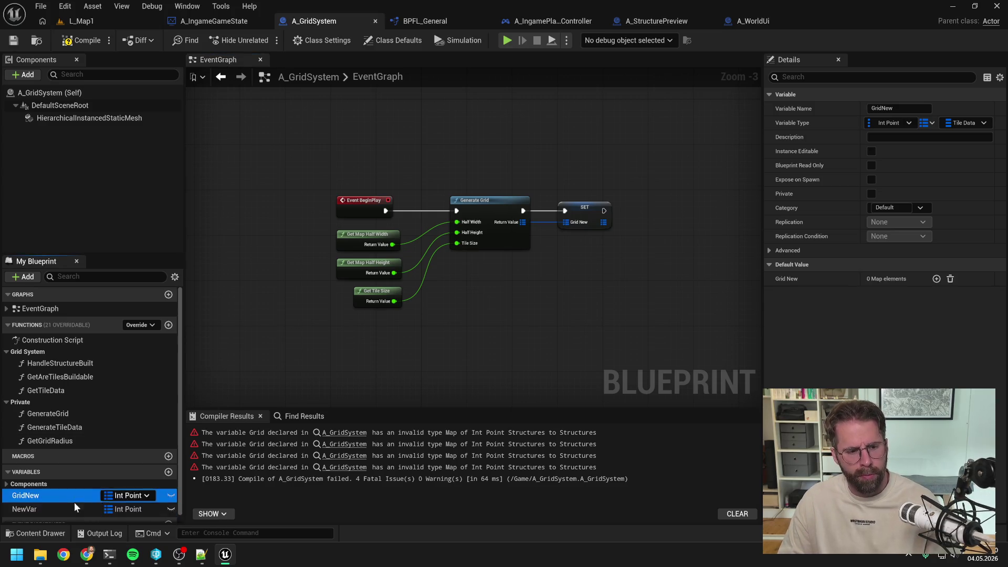
pyautogui.press('Delete')
pyautogui.click(84, 43)
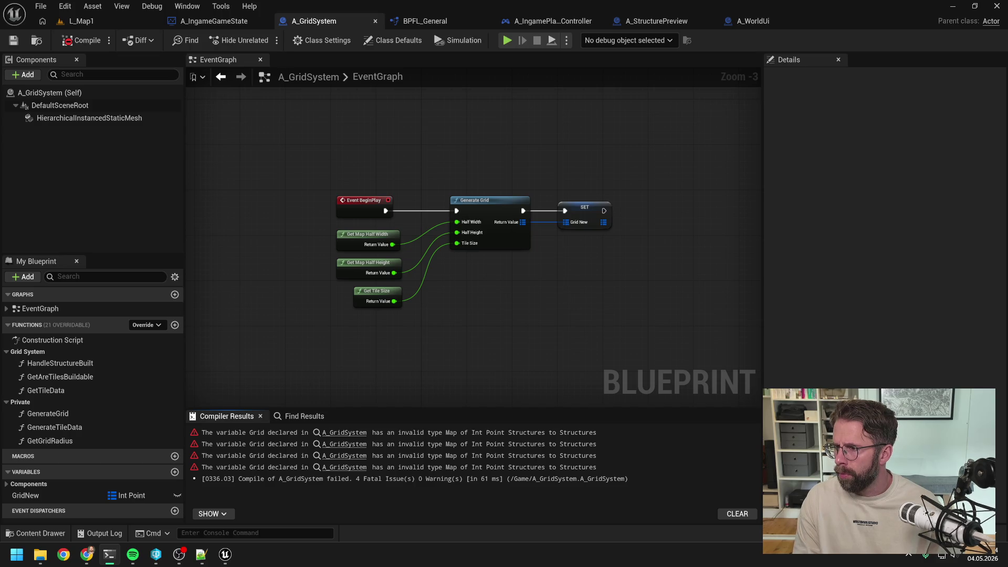
# Close every A_GridSystem graph tab except EventGraph.
pyautogui.click(518, 339)
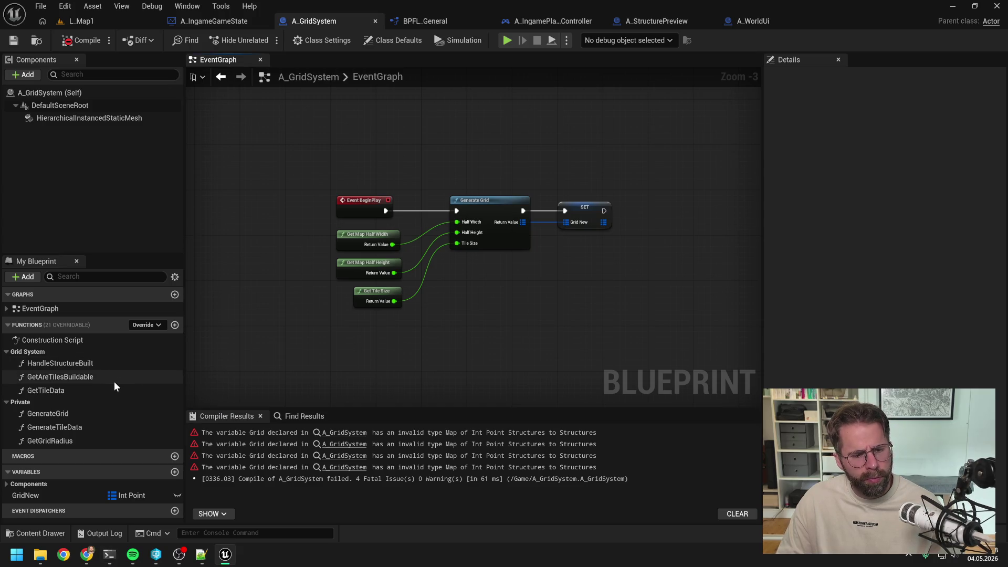
pyautogui.doubleClick(53, 340)
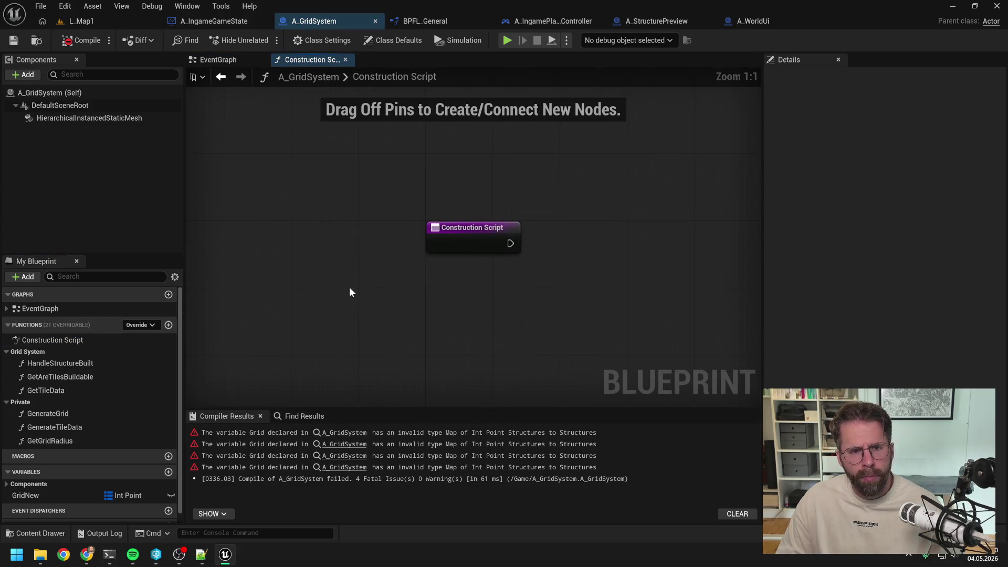
pyautogui.rightClick(232, 61)
pyautogui.click(271, 130)
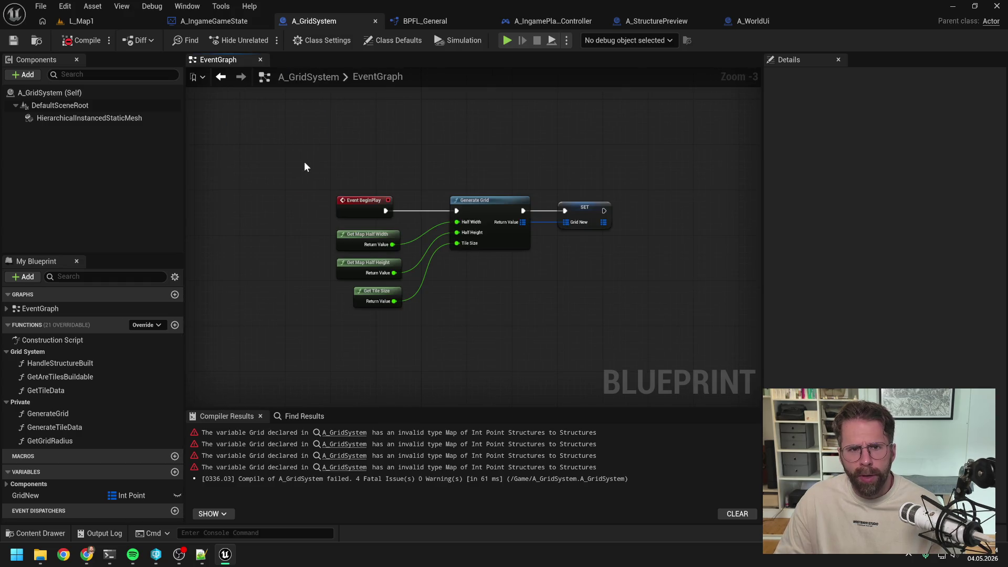
# Duplicate the A_GridSystem asset from the Content Drawer and name the copy A_GridSystemBackup.
pyautogui.hotkey('ctrl', 'space')
pyautogui.write('grid')
pyautogui.click(261, 408)
pyautogui.hotkey('ctrl', 'd')
pyautogui.press('End')
pyautogui.press('BackSpace')
pyautogui.write('Backup')
pyautogui.click(336, 461)
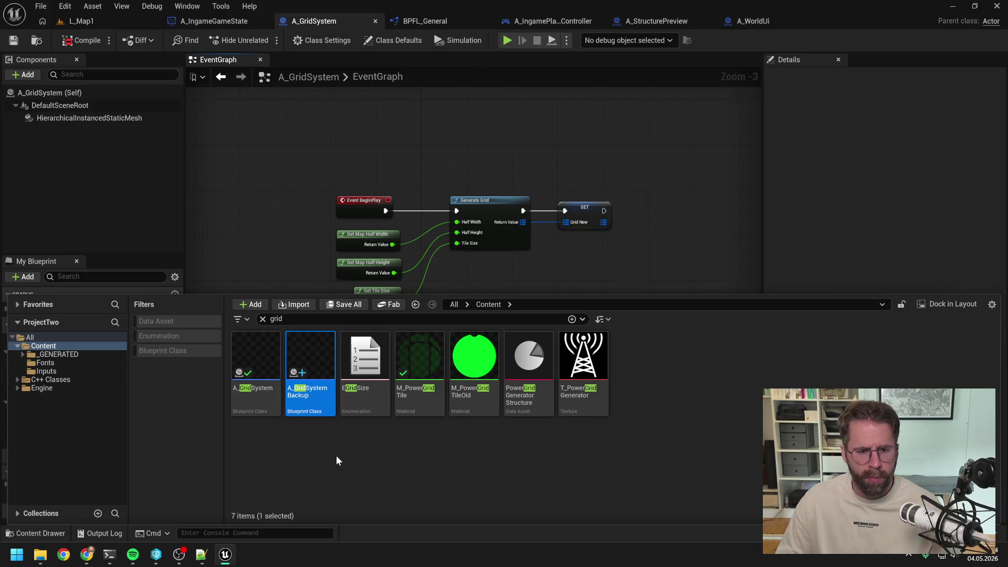
# Recompile the still-failing A_GridSystem blueprint and close Unreal Editor.
pyautogui.click(288, 198)
pyautogui.click(79, 40)
pyautogui.click(989, 10)
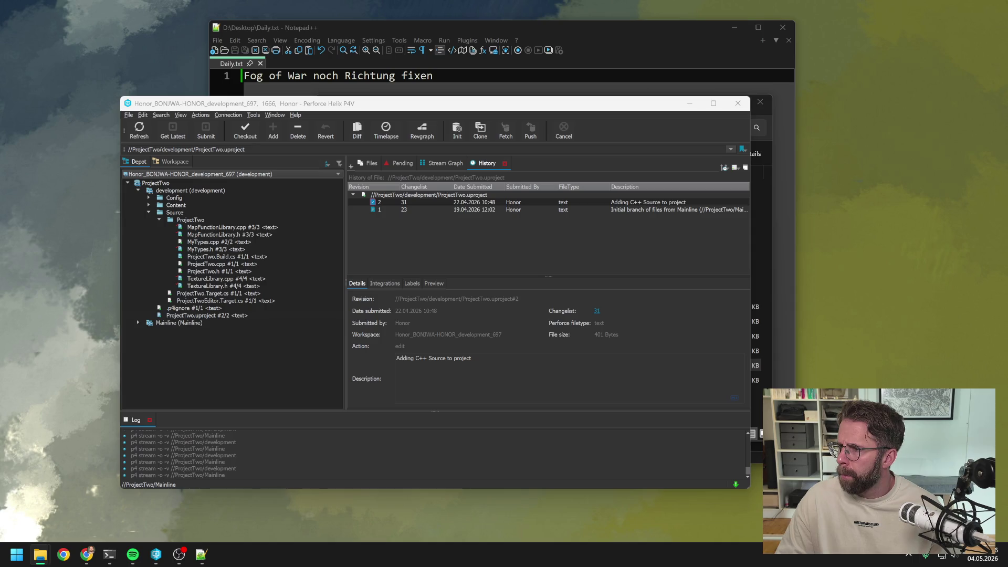
# Exit the Perforce P4V client after a brief look at File Explorer.
pyautogui.click(170, 309)
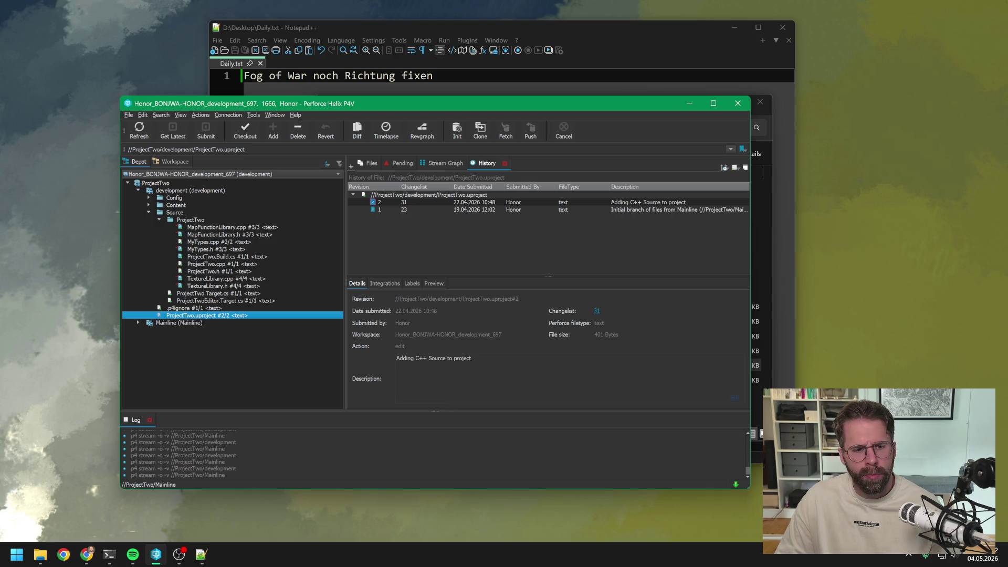
pyautogui.press('super+e')
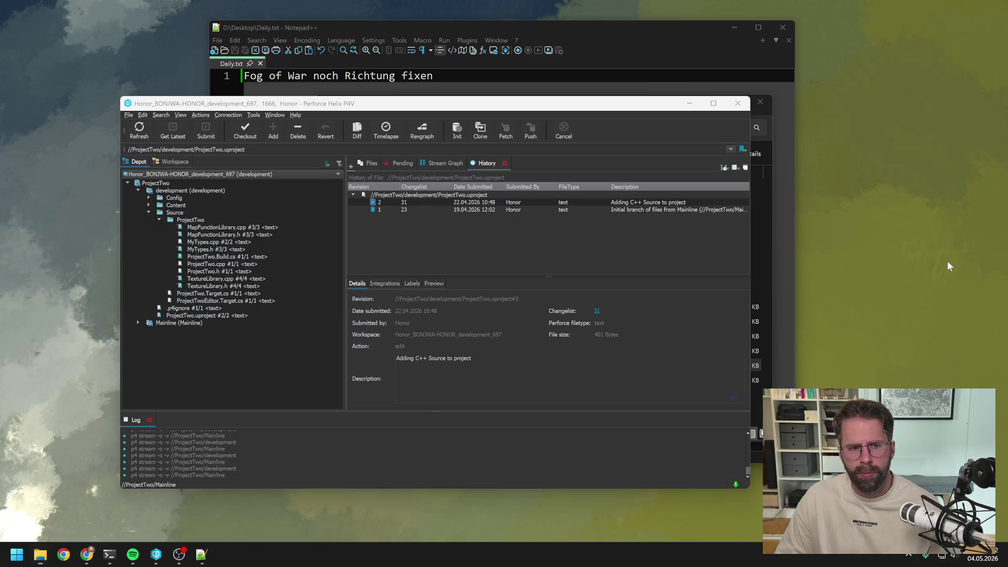
pyautogui.click(738, 105)
pyautogui.click(738, 104)
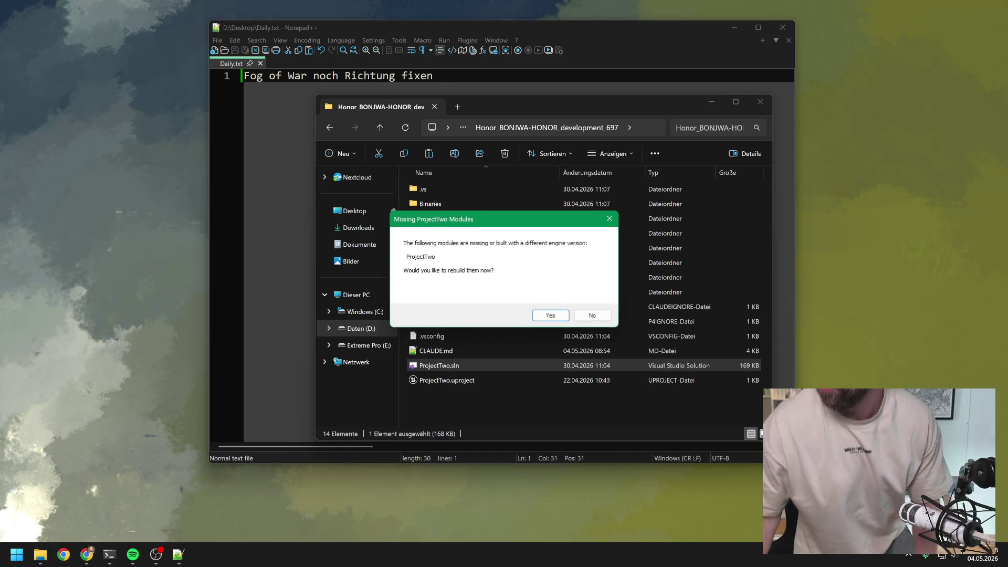
# Accept rebuilding the missing ProjectTwo modules twice, dismissing both compile failure messages.
pyautogui.click(562, 318)
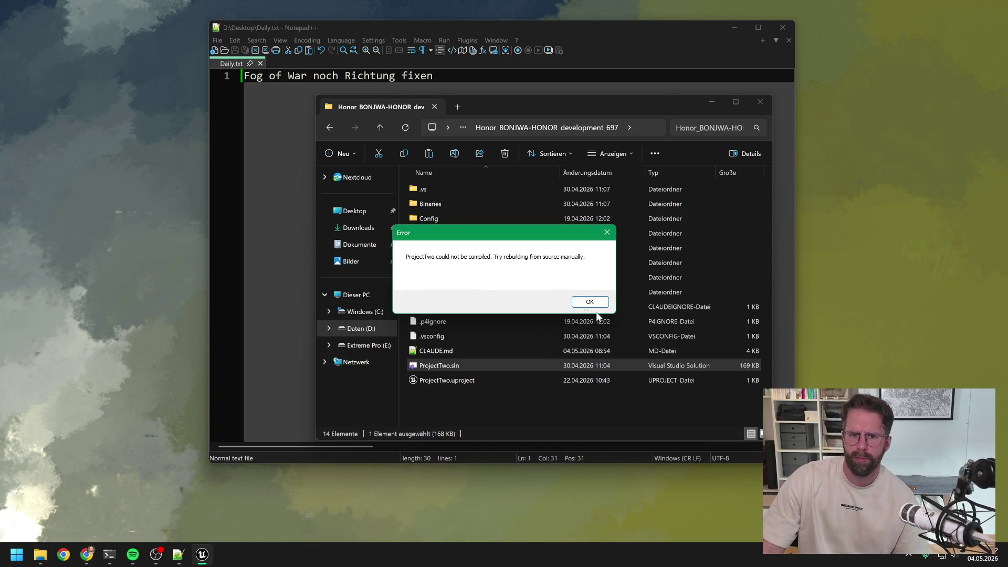
pyautogui.click(591, 304)
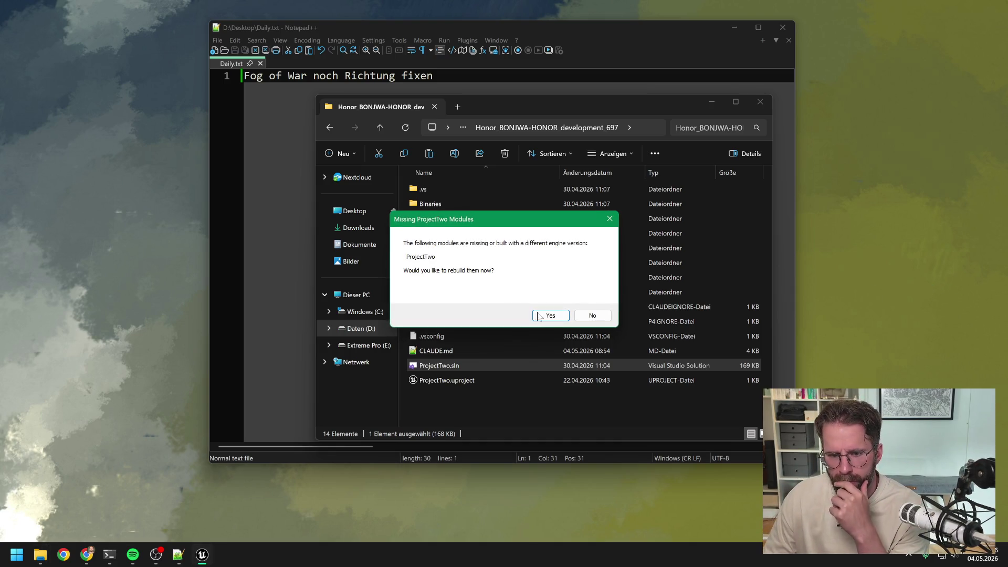
pyautogui.click(548, 315)
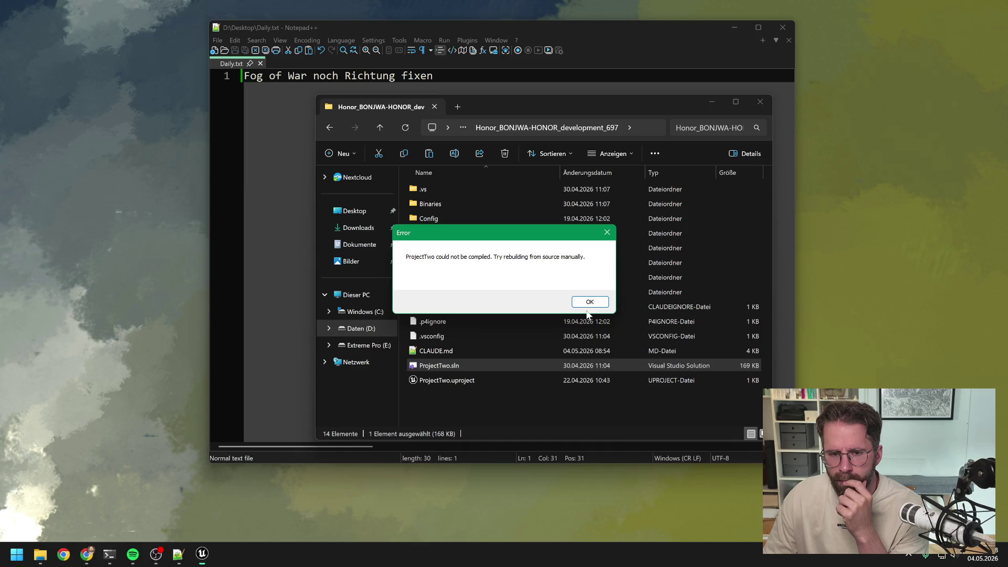
pyautogui.click(591, 304)
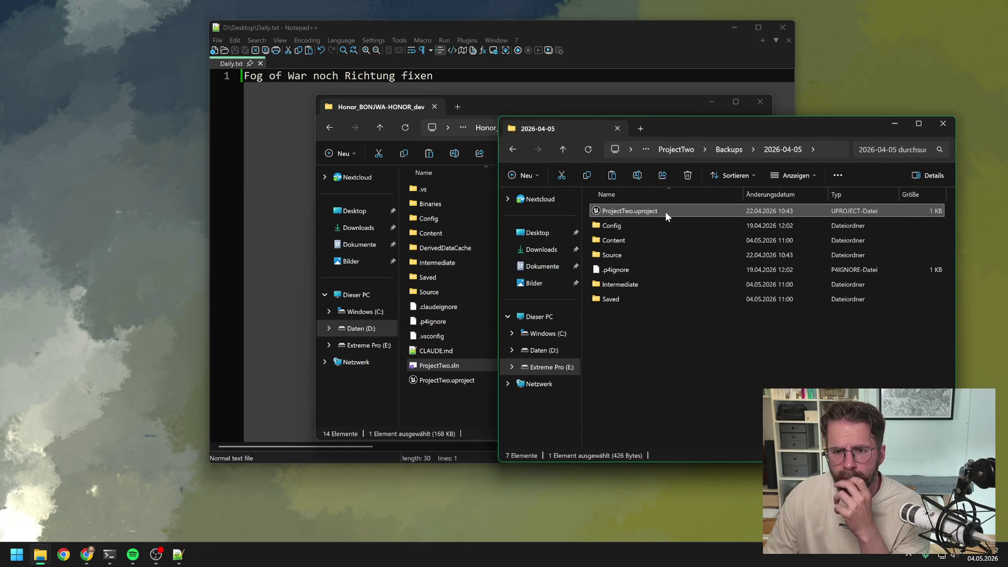
# Check the Open with options for the backup's ProjectTwo.uproject, then leave the menu unused.
pyautogui.rightClick(666, 212)
pyautogui.moveTo(721, 279)
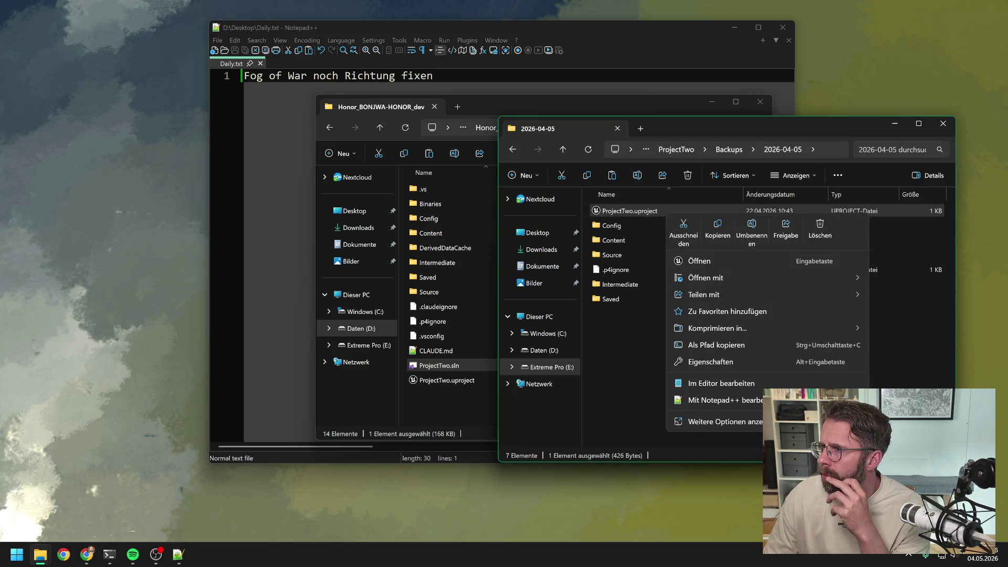
pyautogui.hotkey('alt', 'Tab')
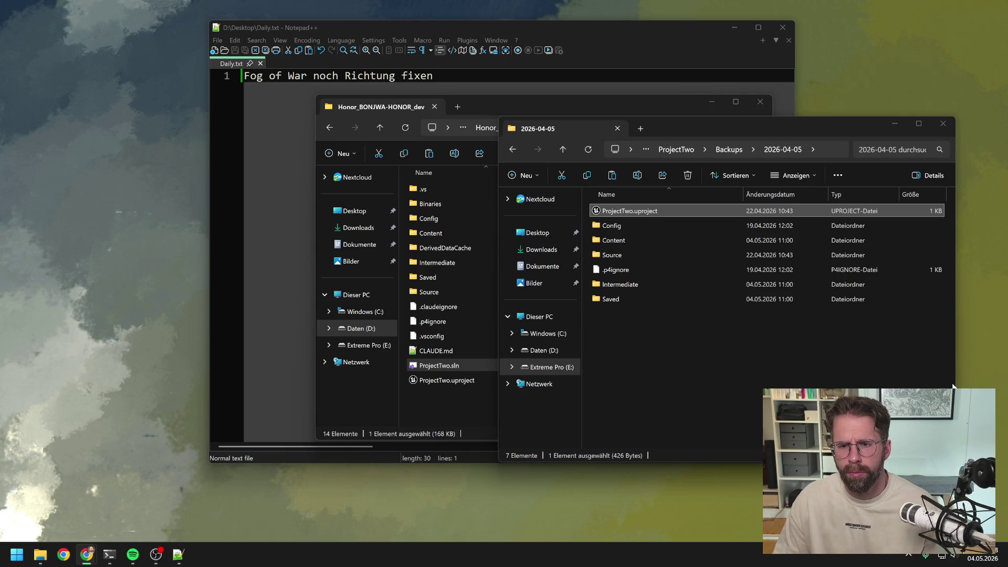
# Open a new File Explorer window and browse to D:\Apps\UE_5.7.
pyautogui.click(718, 364)
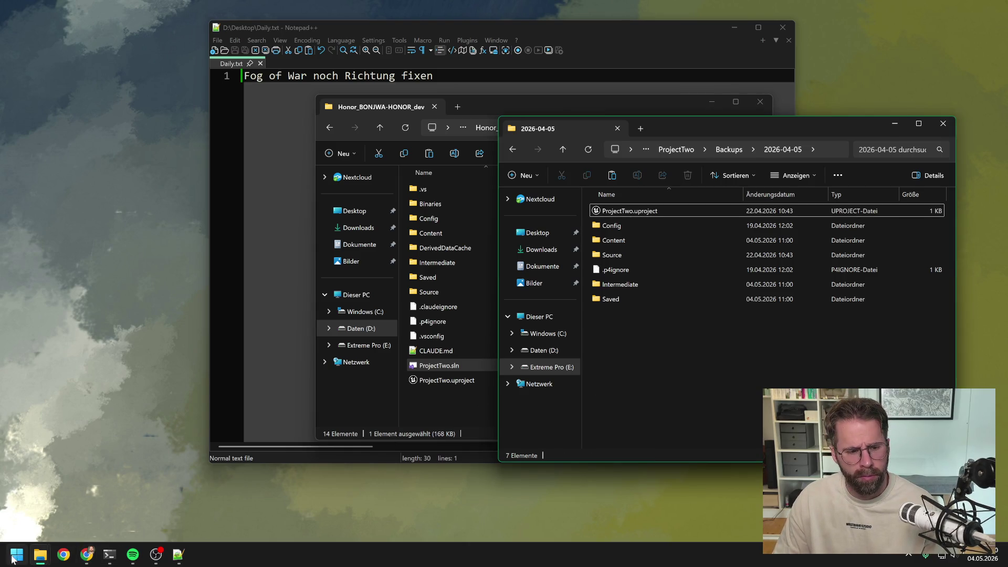
pyautogui.click(17, 554)
pyautogui.click(64, 255)
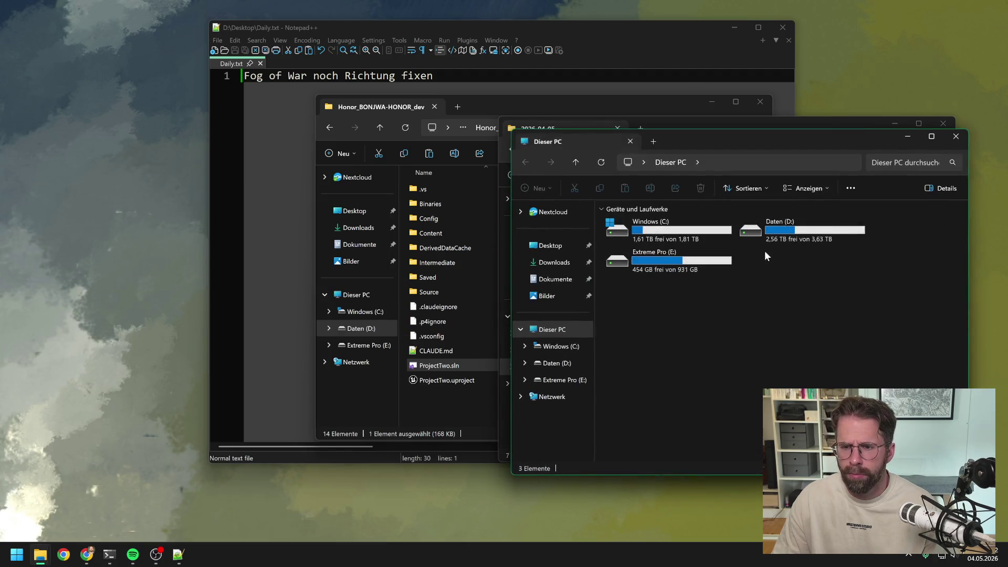
pyautogui.doubleClick(746, 231)
pyautogui.doubleClick(668, 238)
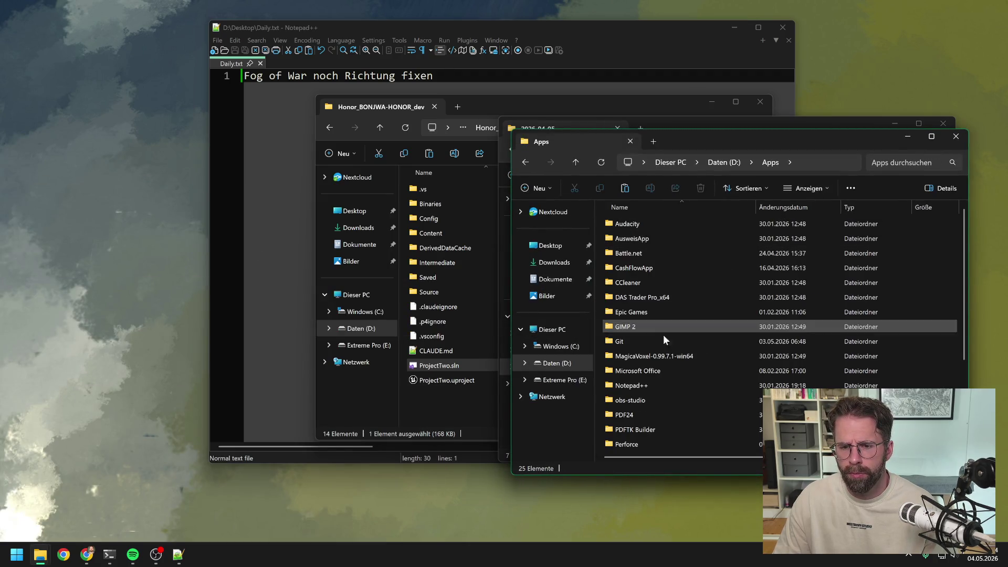
pyautogui.scroll(-3, 663, 335)
pyautogui.doubleClick(651, 429)
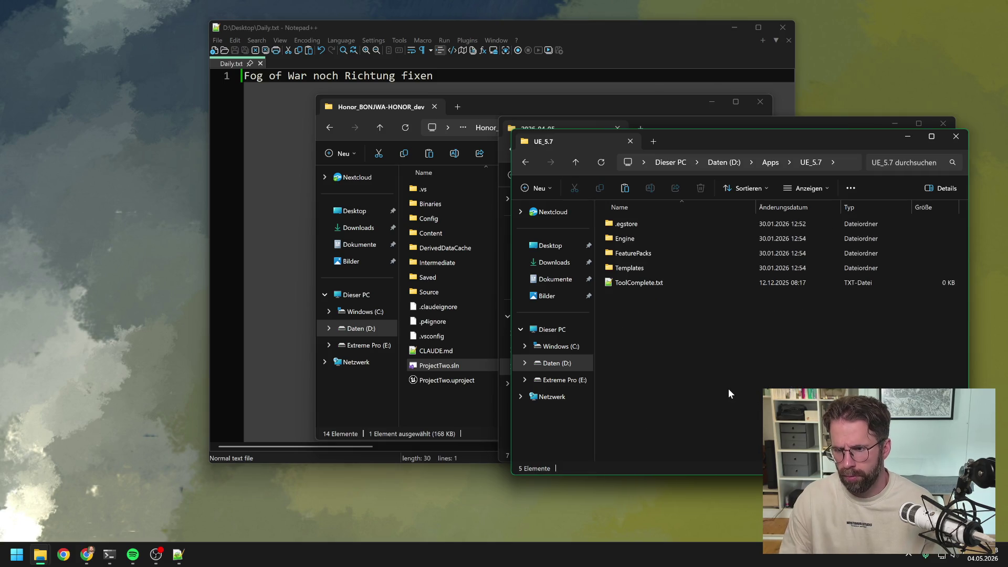
pyautogui.hotkey('alt', 'Tab')
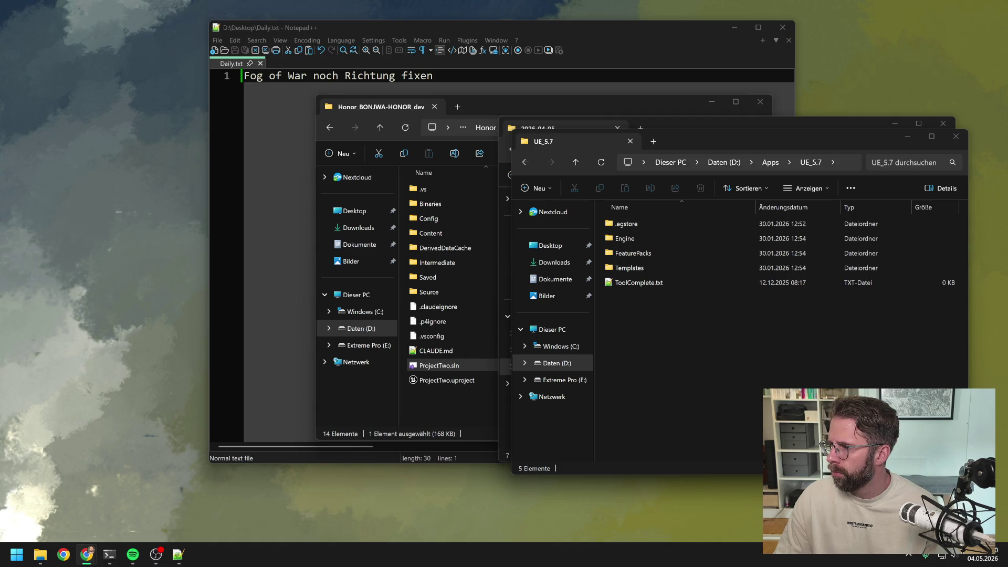
# Navigate to E:\ProjectTwo\Backups\2026-04-25 and widen the window to show the full path.
pyautogui.click(720, 163)
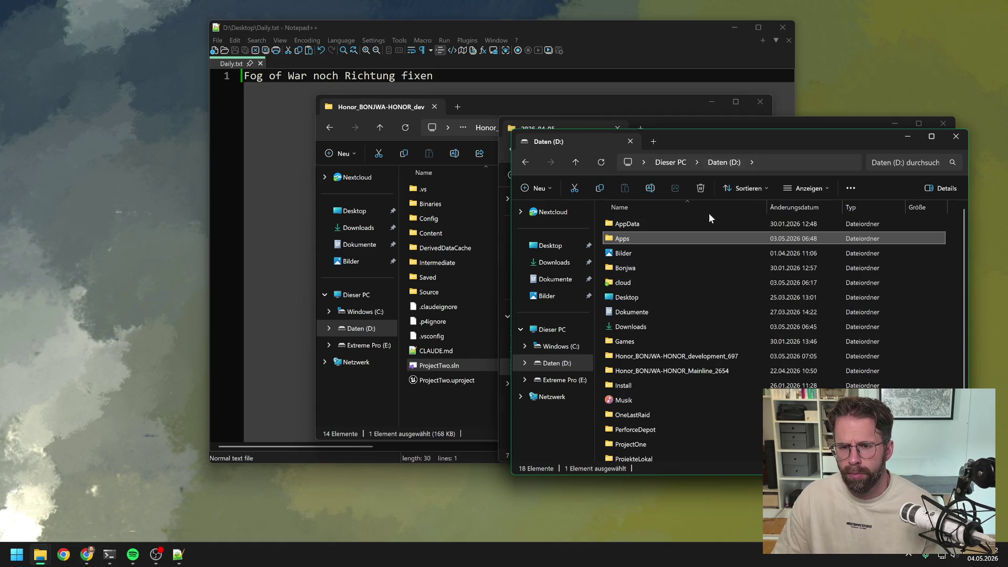
pyautogui.doubleClick(683, 355)
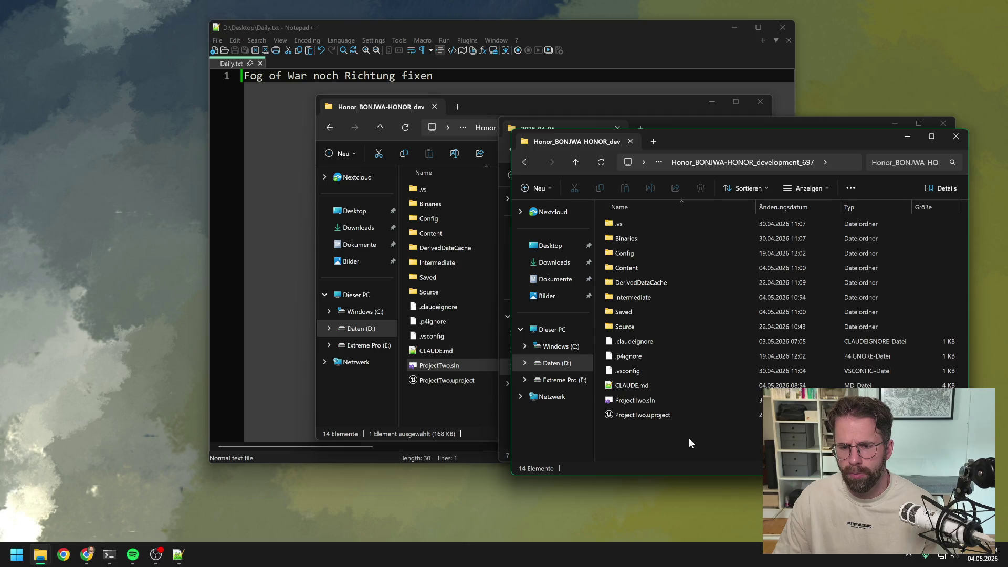
pyautogui.click(561, 379)
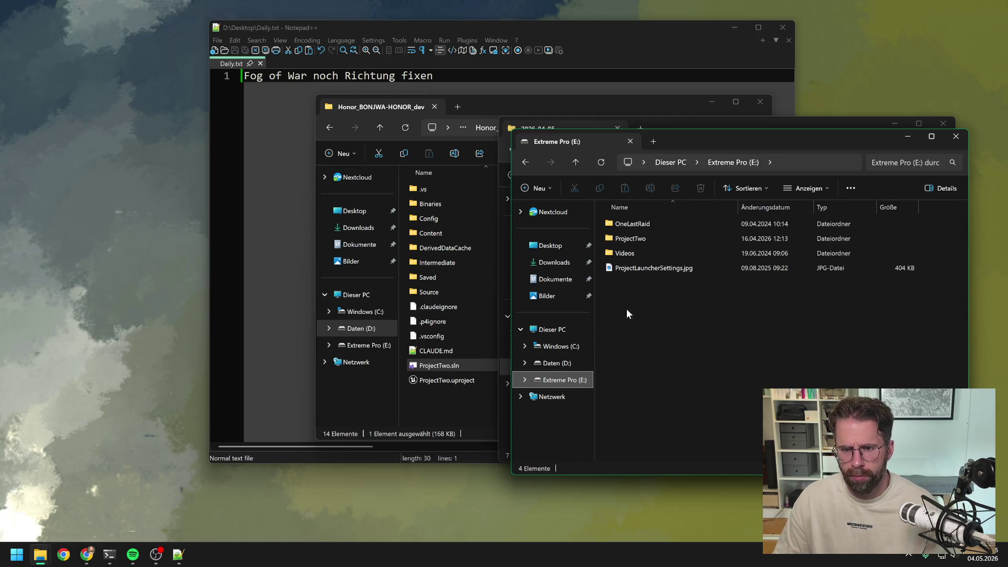
pyautogui.doubleClick(650, 239)
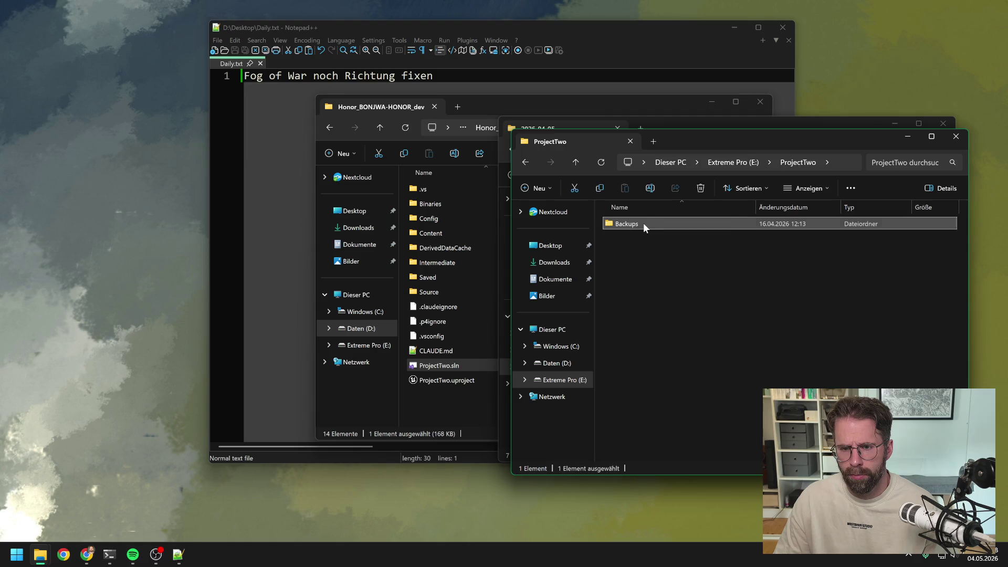
pyautogui.doubleClick(643, 224)
pyautogui.doubleClick(644, 253)
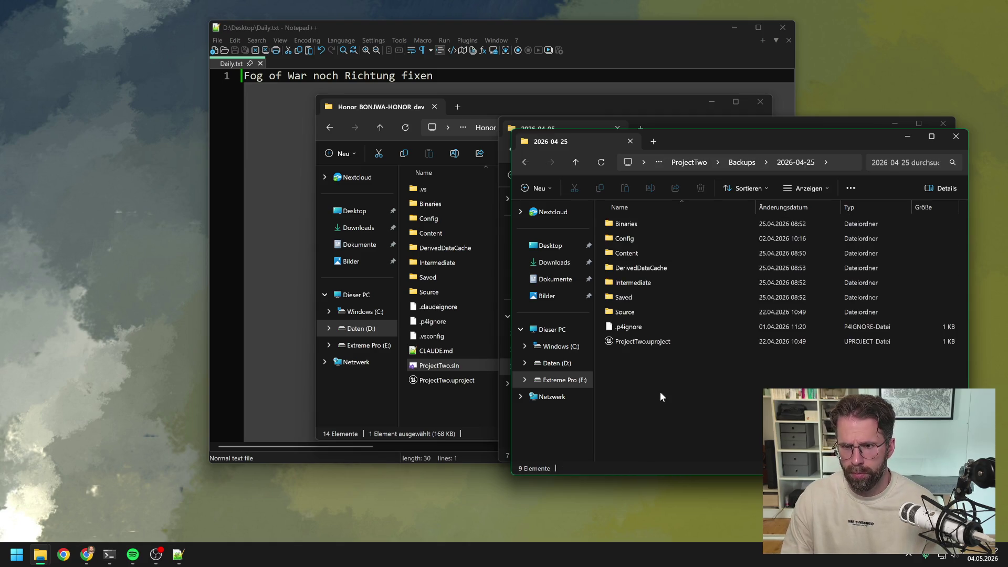
pyautogui.moveTo(512, 294); pyautogui.dragTo(248, 294)
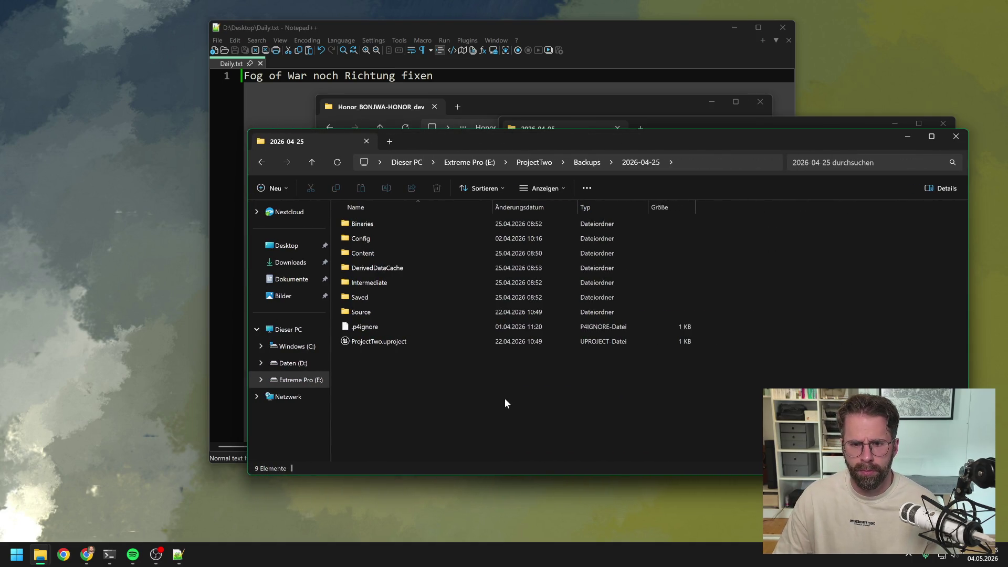
pyautogui.hotkey('alt', 'Tab')
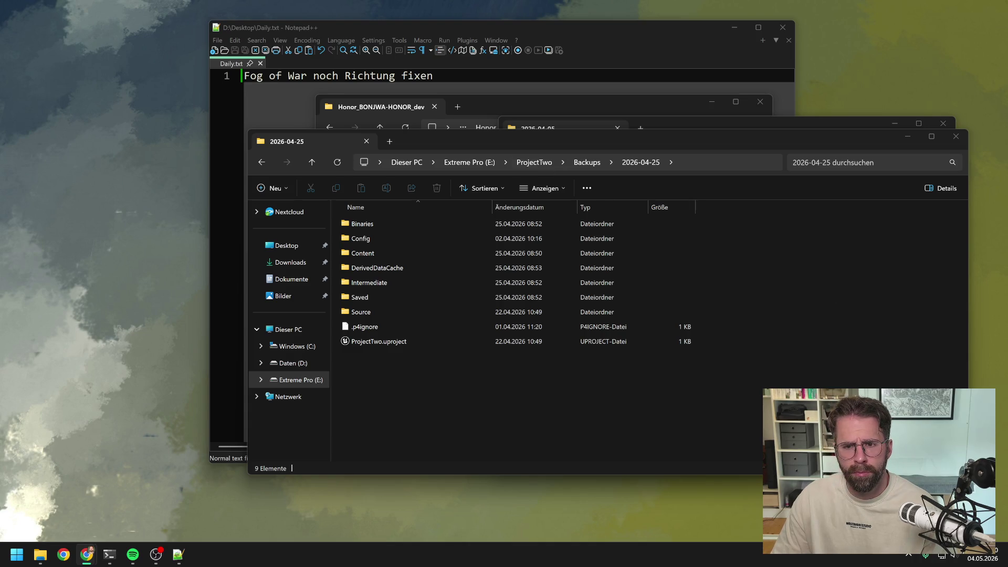
# Go up to Backups and open the 2026-04-05 backup folder.
pyautogui.click(587, 162)
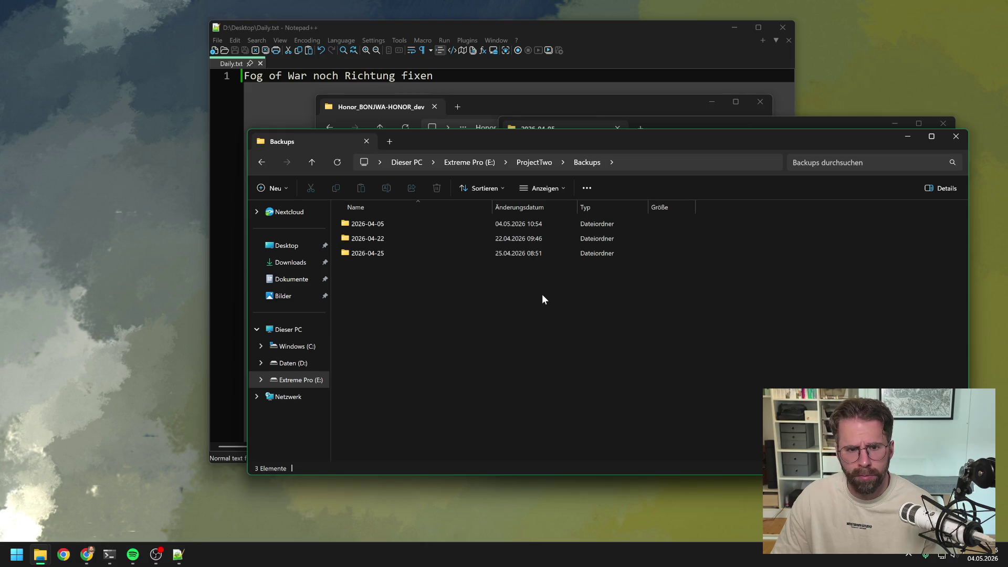
pyautogui.doubleClick(388, 222)
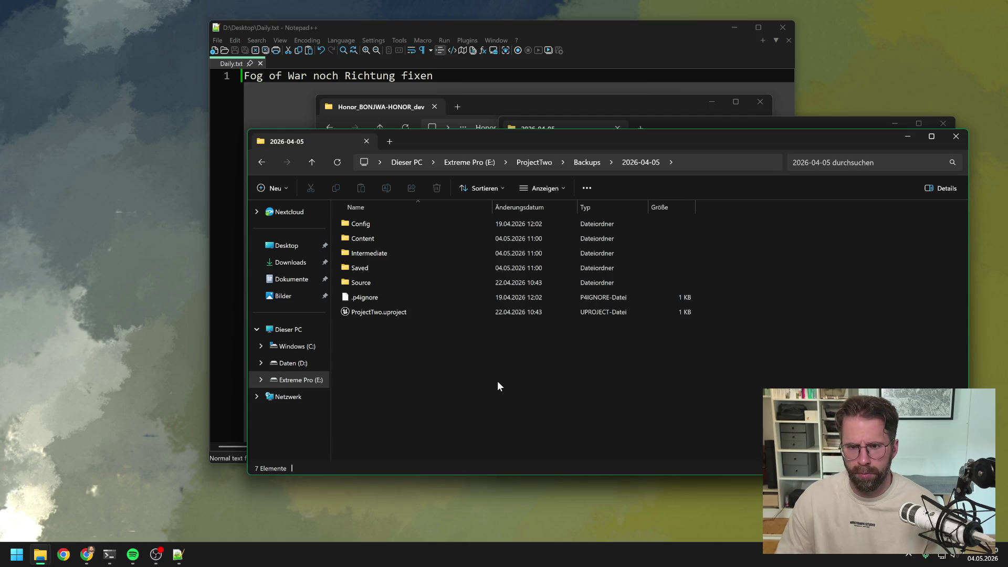
pyautogui.hotkey('alt', 'Tab')
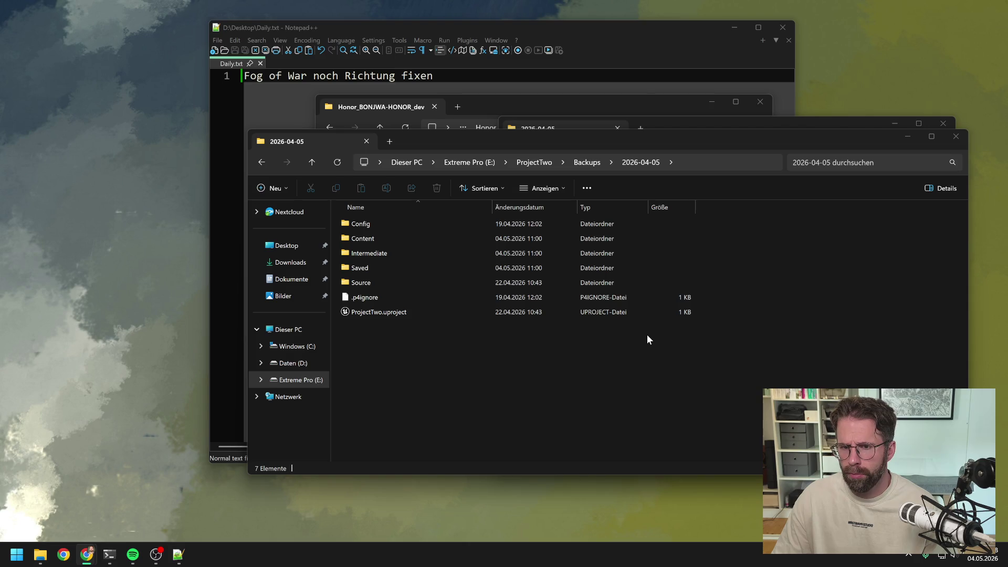
pyautogui.click(631, 351)
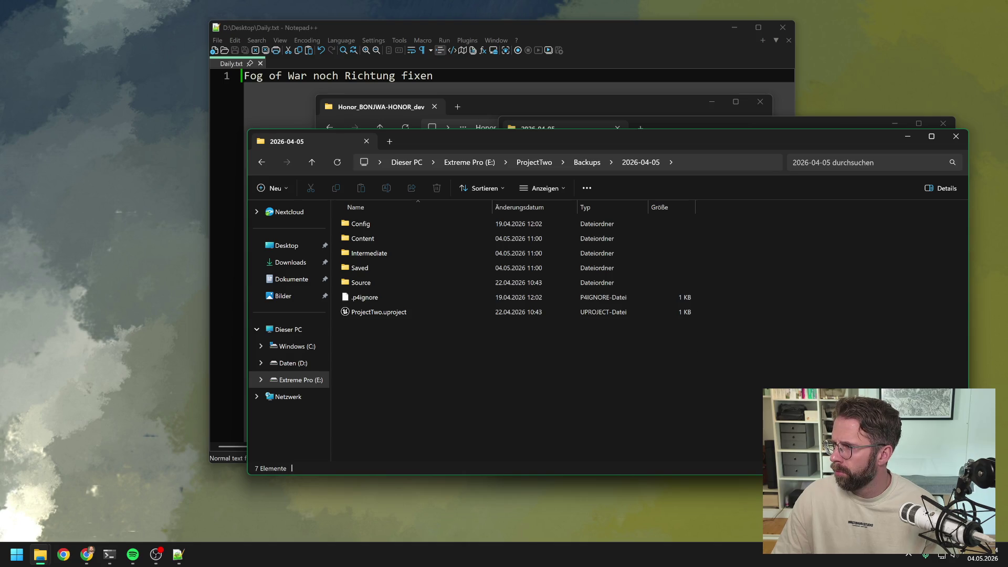
pyautogui.hotkey('alt', 'Tab')
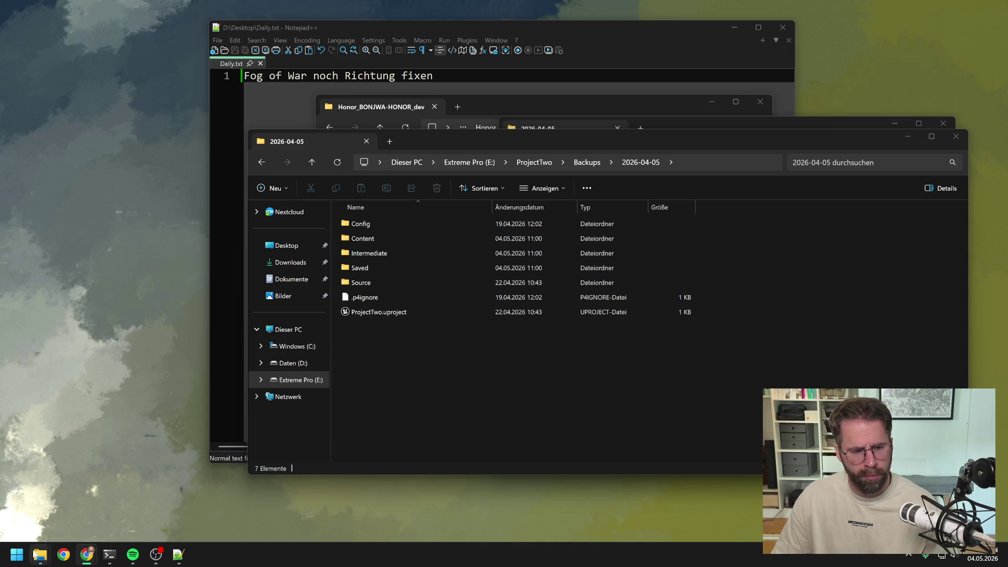
pyautogui.click(15, 555)
# Launch Command Prompt and run UnrealVersionSelector -projectfiles on the backup's ProjectTwo.uproject.
pyautogui.write('cmd')
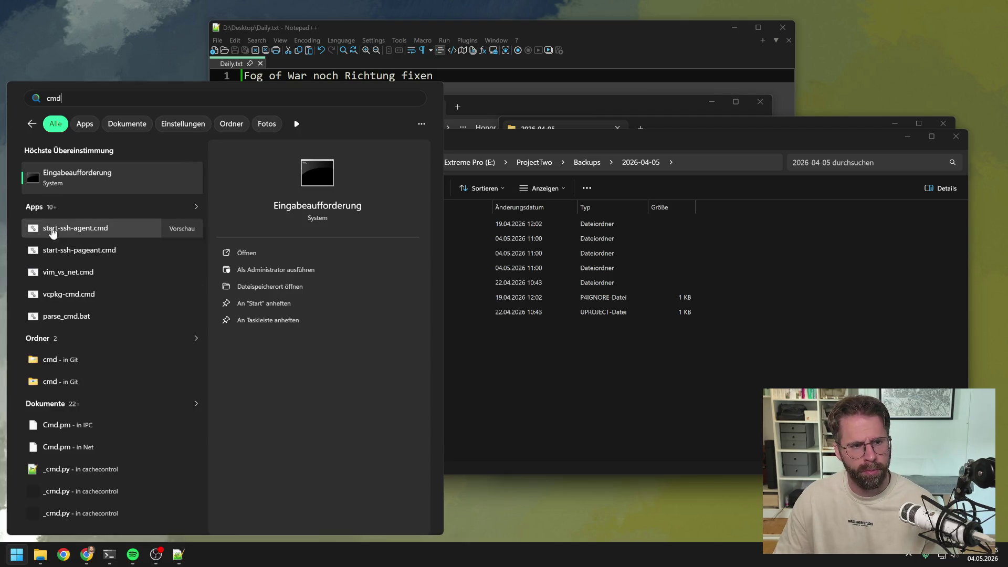
pyautogui.click(72, 178)
pyautogui.write('"D:\\Apps\\UE_5.7\\Engine\\Build\\BatchFiles\\GenerateProjectFiles.bat" "E:\\ProjectTwo\\Backups\\2026-04-05\\ProjectTwo.uproject"')
pyautogui.press('Return')
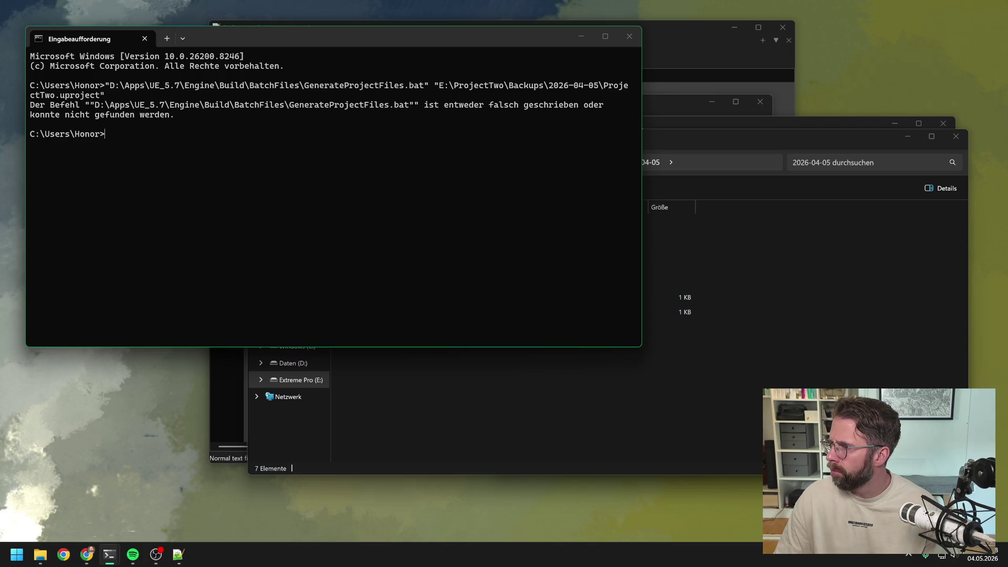
pyautogui.hotkey('alt', 'Tab')
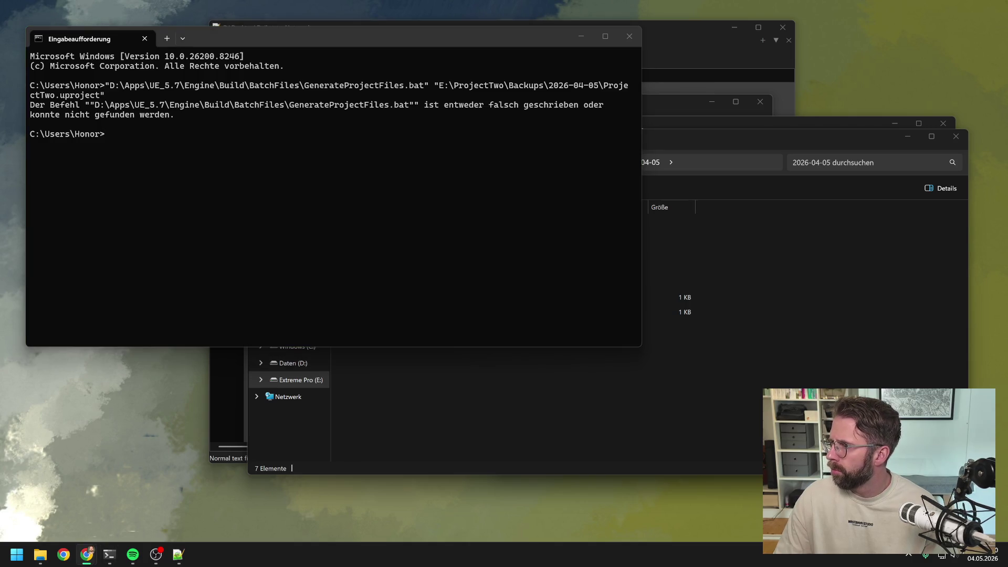
pyautogui.click(212, 149)
pyautogui.write('"D:\\Apps\\UE_5.7\\Engine\\Binaries\\Win64\\UnrealVersionSelector.exe" -projectfiles "E:\\ProjectTwo\\Backups\\2026-04-05\\ProjectTwo.uproject"')
pyautogui.press('Return')
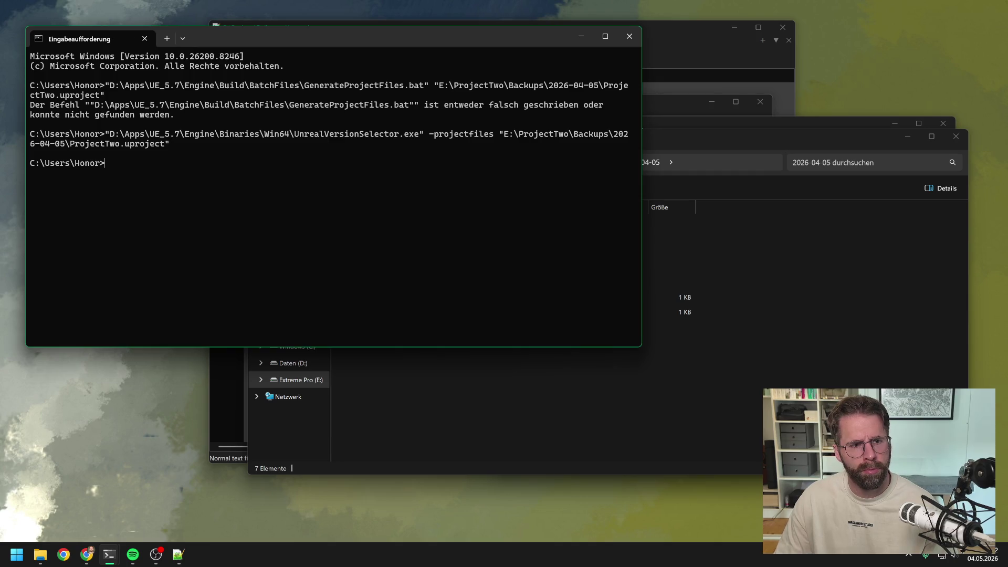
# Reposition the backup folder window so the generated ProjectTwo.sln is visible.
pyautogui.click(643, 406)
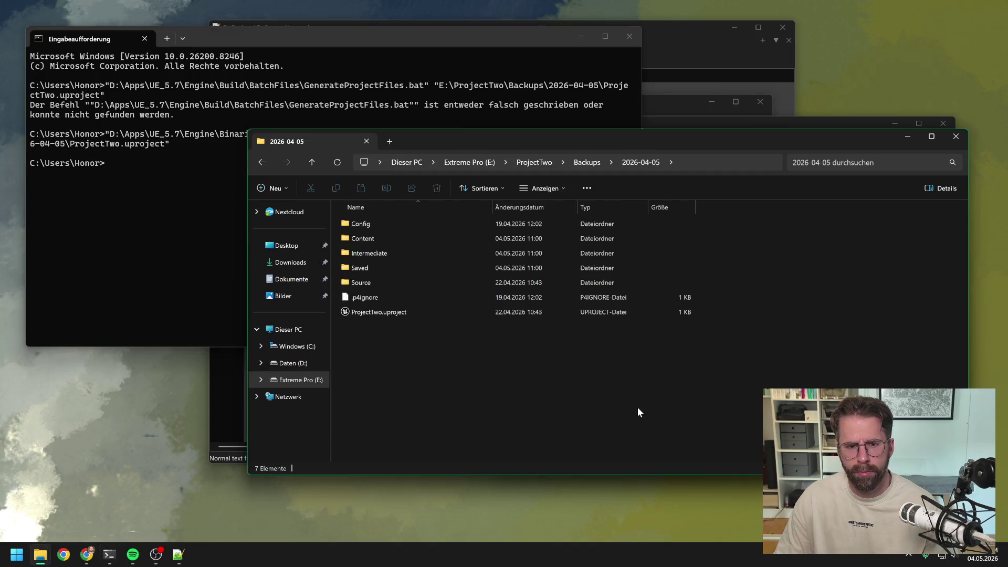
pyautogui.moveTo(474, 143)
pyautogui.mouseDown()
pyautogui.moveTo(552, 262)
pyautogui.moveTo(558, 359)
pyautogui.moveTo(554, 342)
pyautogui.mouseUp()
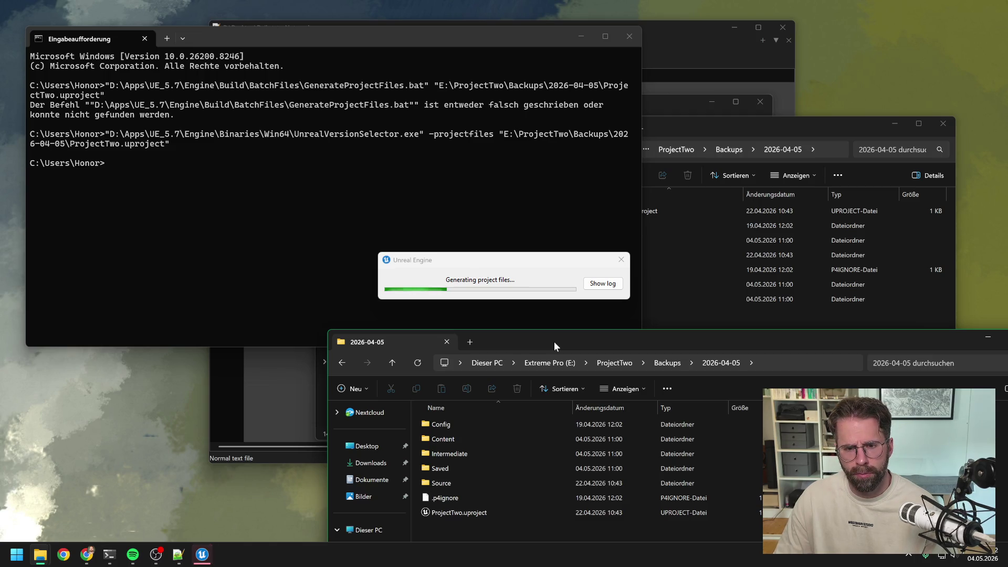
pyautogui.moveTo(553, 341); pyautogui.dragTo(479, 111)
# Open ProjectTwo.sln, collapse Programs, Rules and Visualizers, and build the ProjectTwo project.
pyautogui.doubleClick(385, 310)
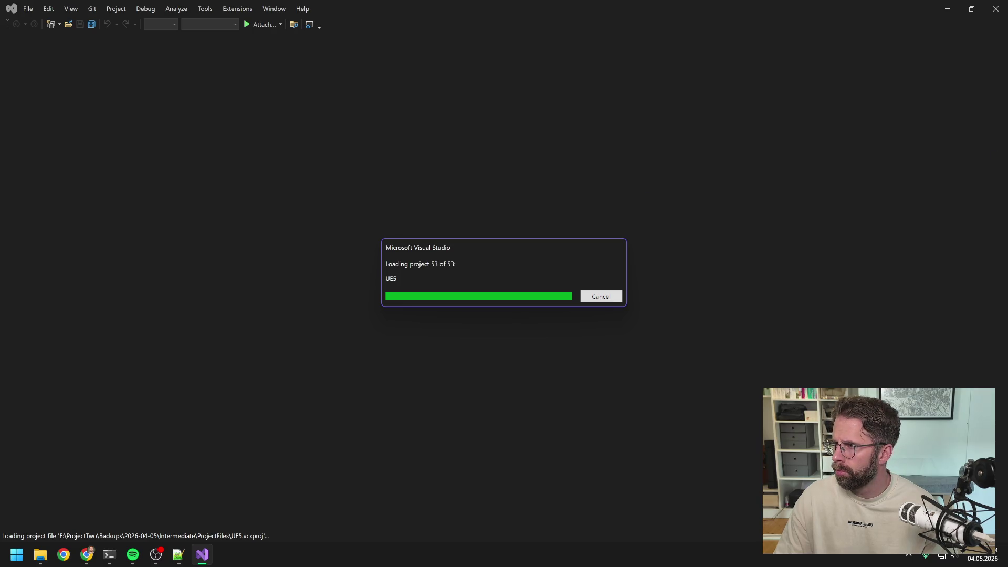
pyautogui.hotkey('alt', 'Tab')
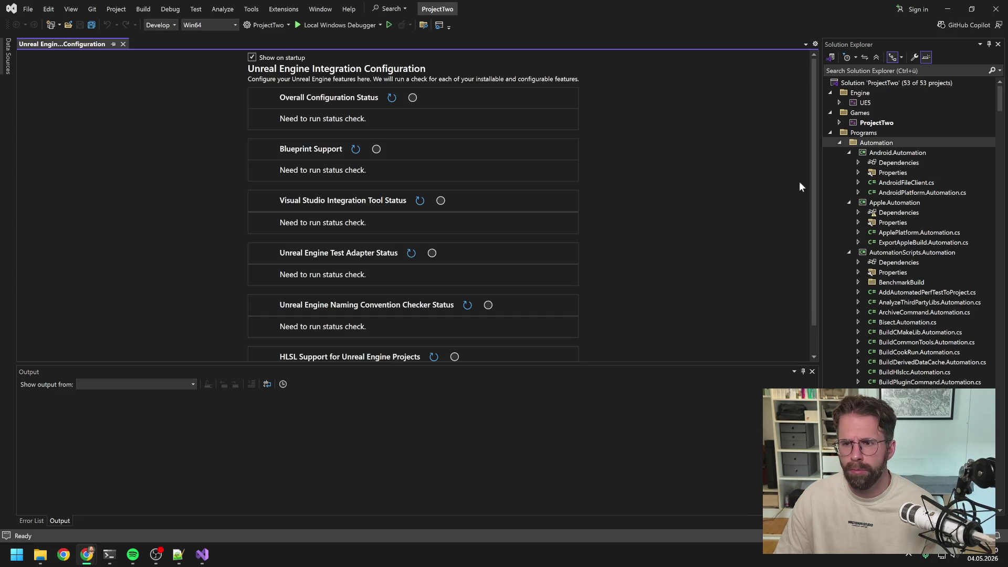
pyautogui.click(830, 131)
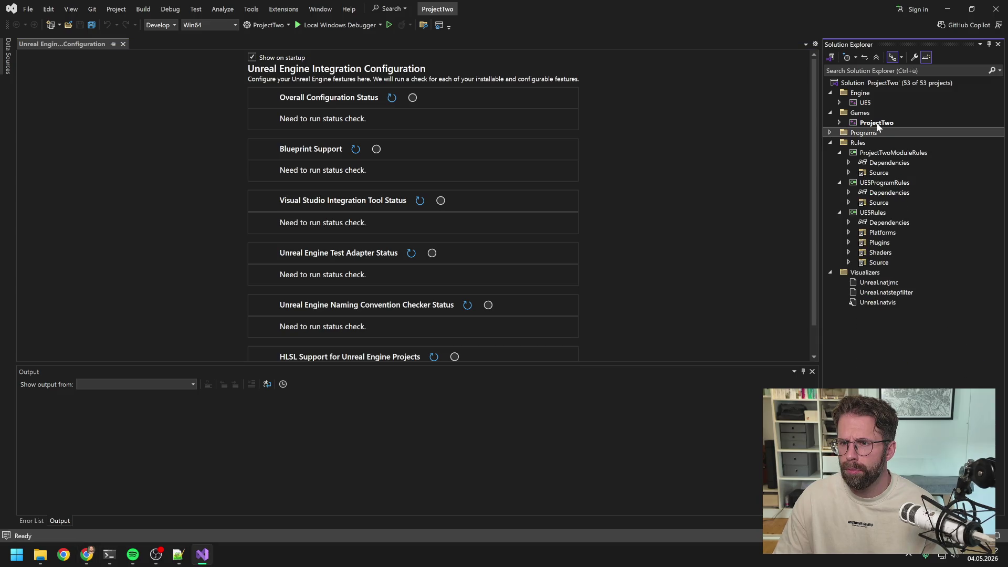
pyautogui.click(830, 142)
pyautogui.click(830, 152)
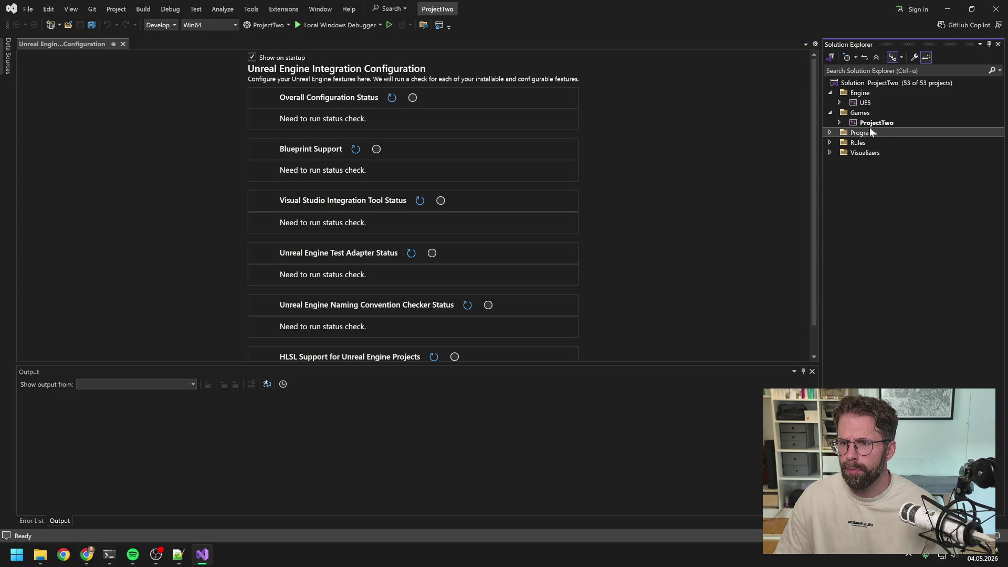
pyautogui.click(867, 123)
pyautogui.rightClick(867, 122)
pyautogui.click(846, 111)
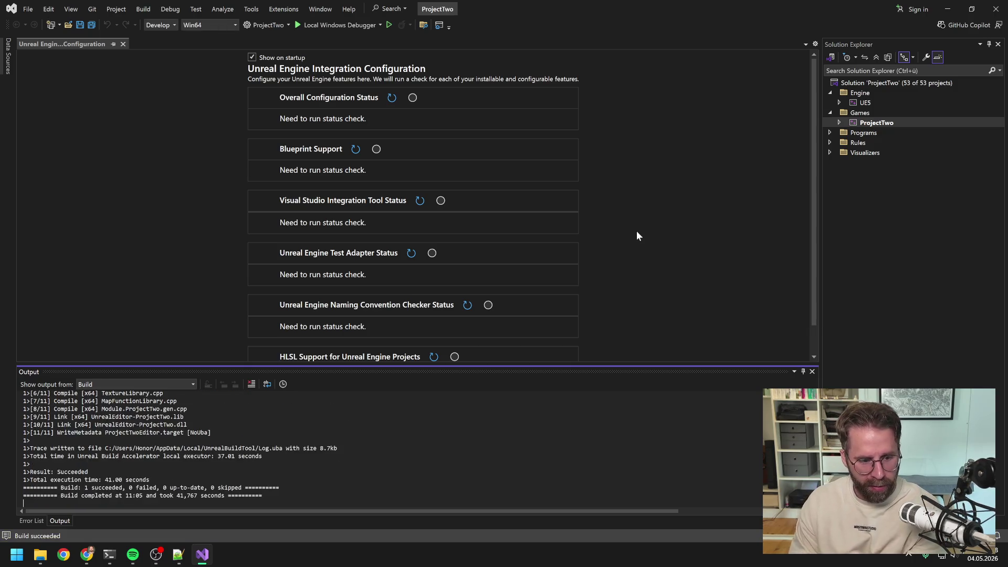
pyautogui.click(912, 225)
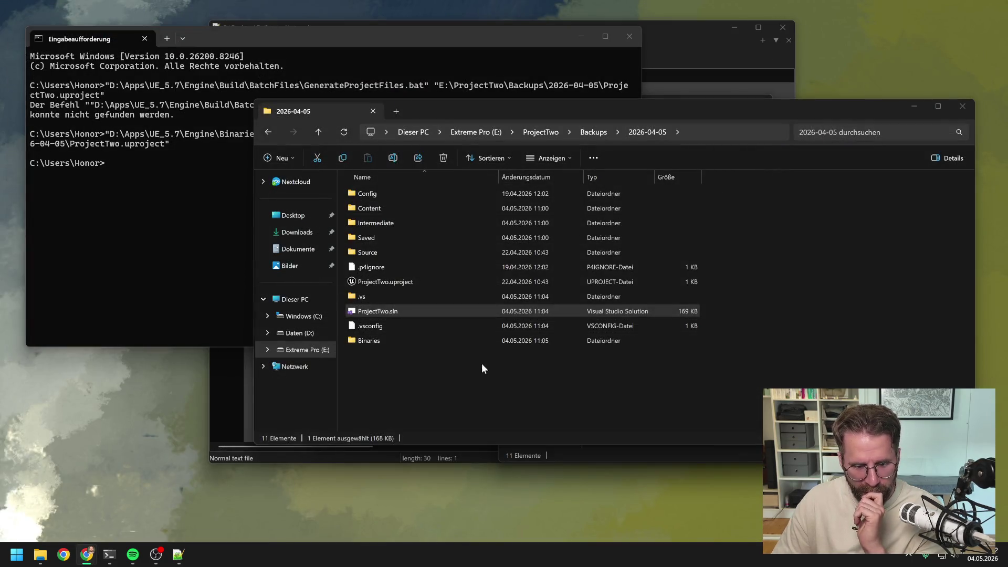
# Rename the 2026-04-05 backup folder to 2026-05-04.
pyautogui.click(408, 276)
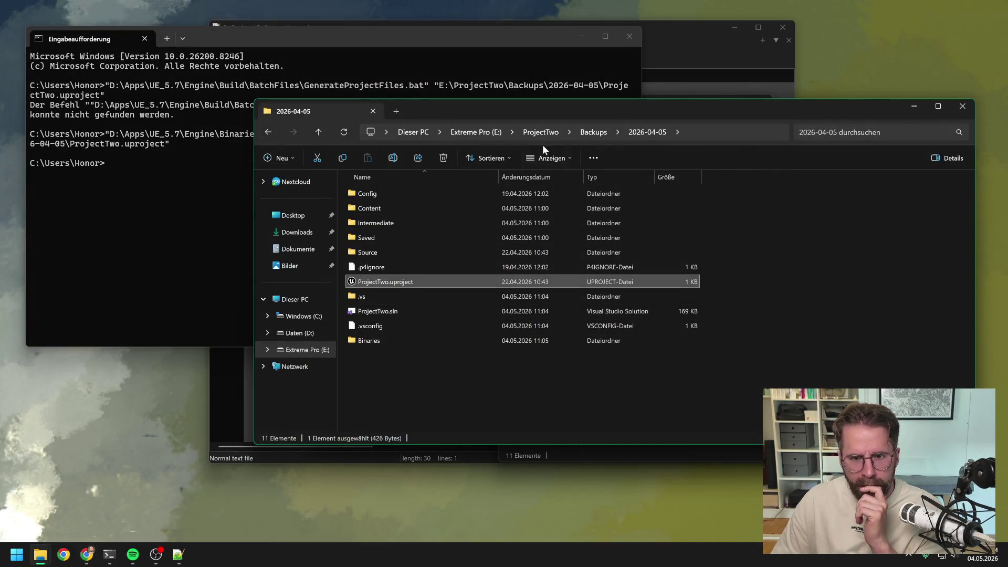
pyautogui.click(597, 132)
pyautogui.click(402, 193)
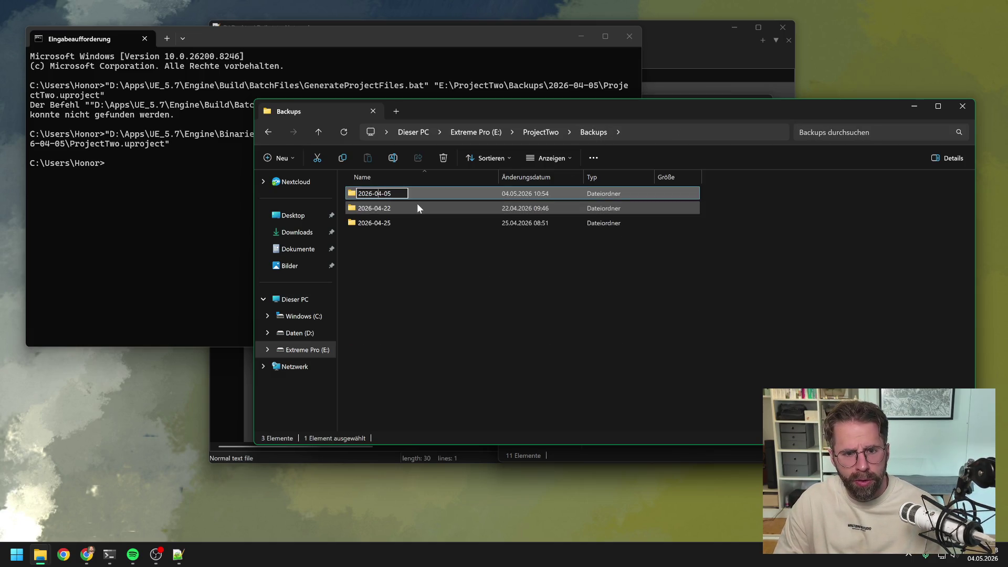
pyautogui.press('Delete')
pyautogui.write('5')
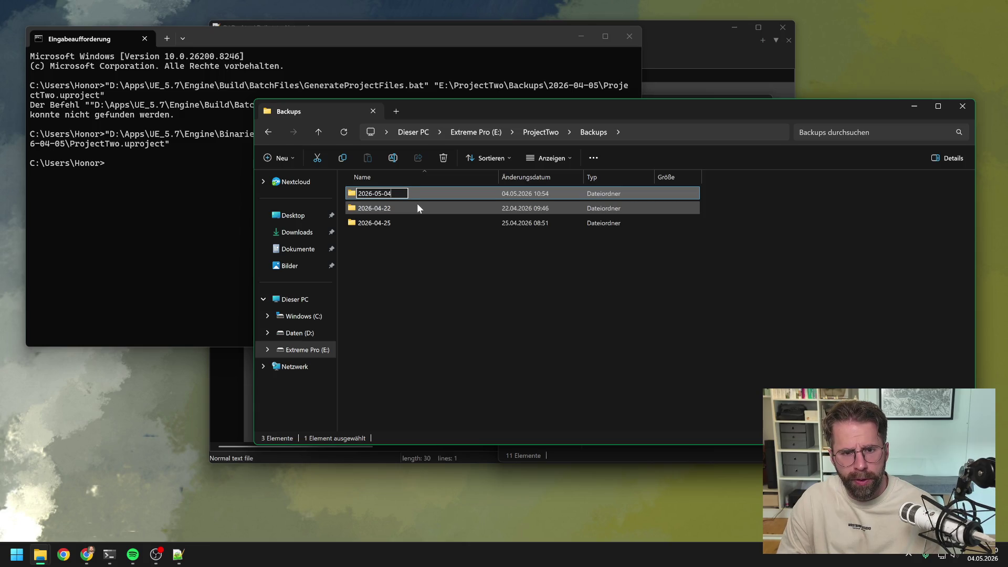
pyautogui.click(417, 203)
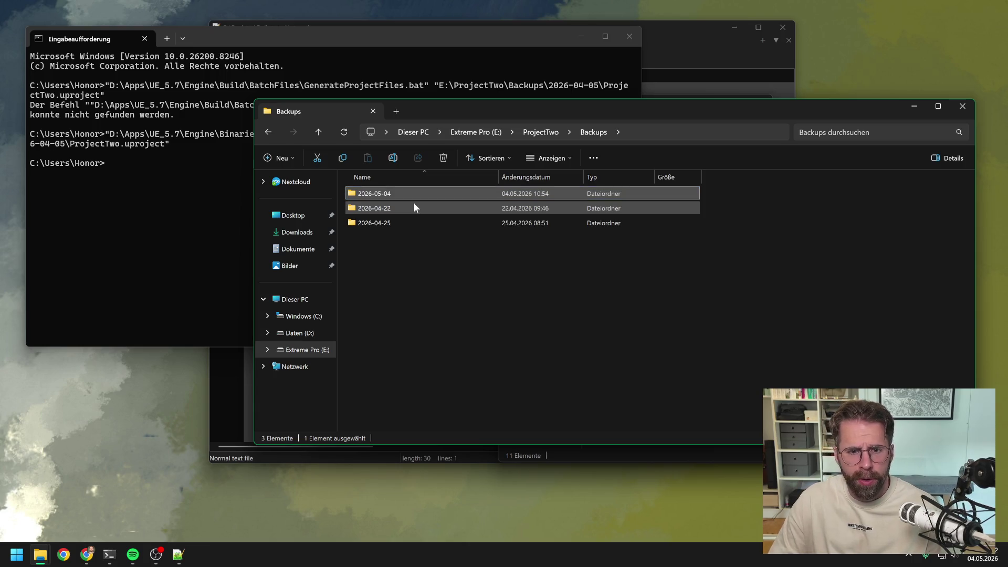
# Open ProjectTwo.uproject twice, each module rebuild failing, then reopen ProjectTwo.sln.
pyautogui.doubleClick(381, 342)
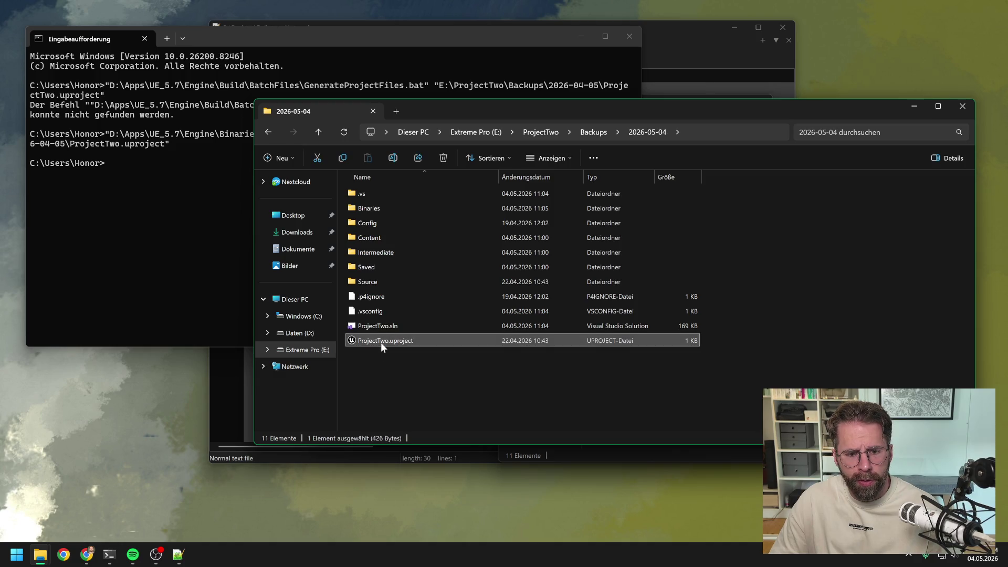
pyautogui.click(629, 37)
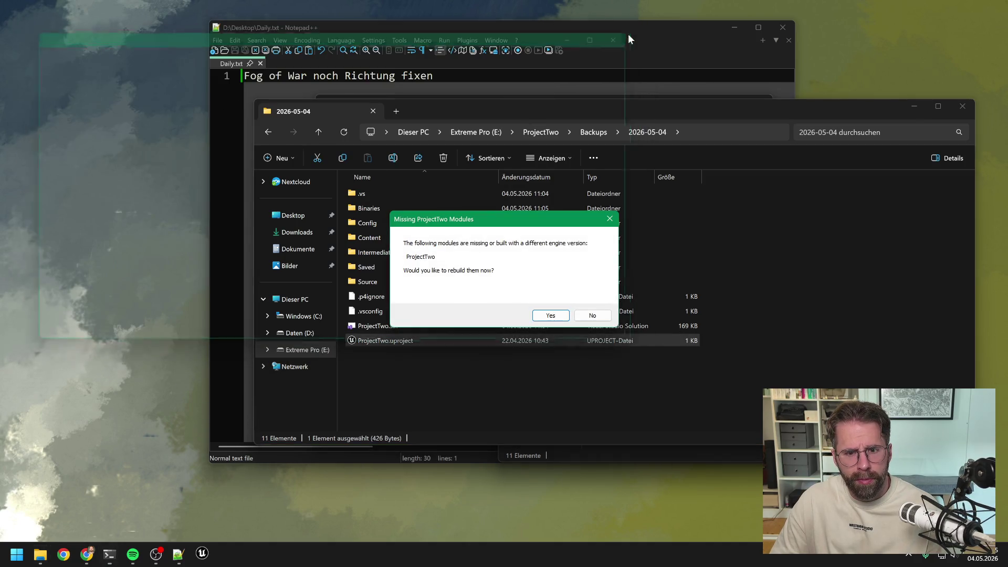
pyautogui.click(544, 314)
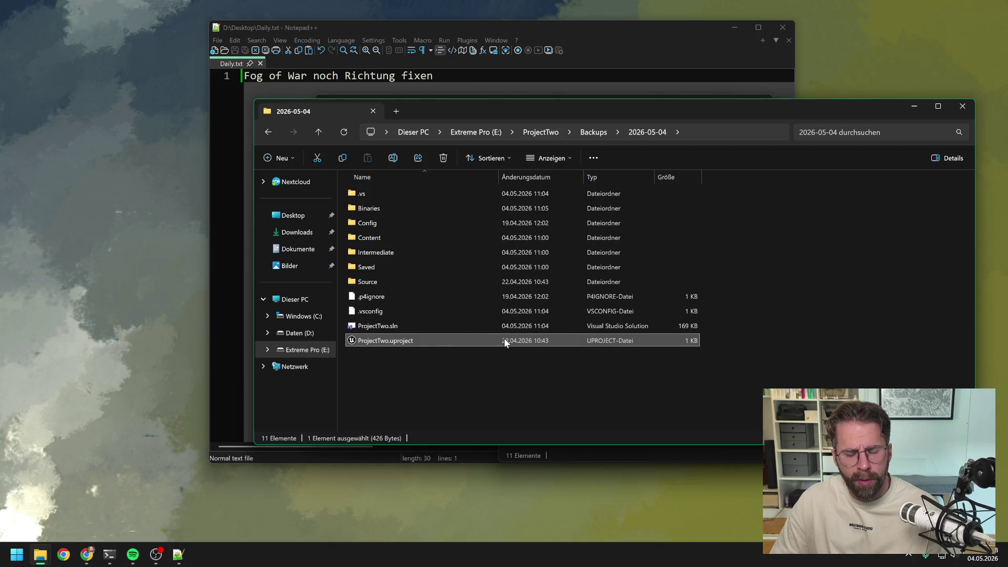
pyautogui.click(588, 298)
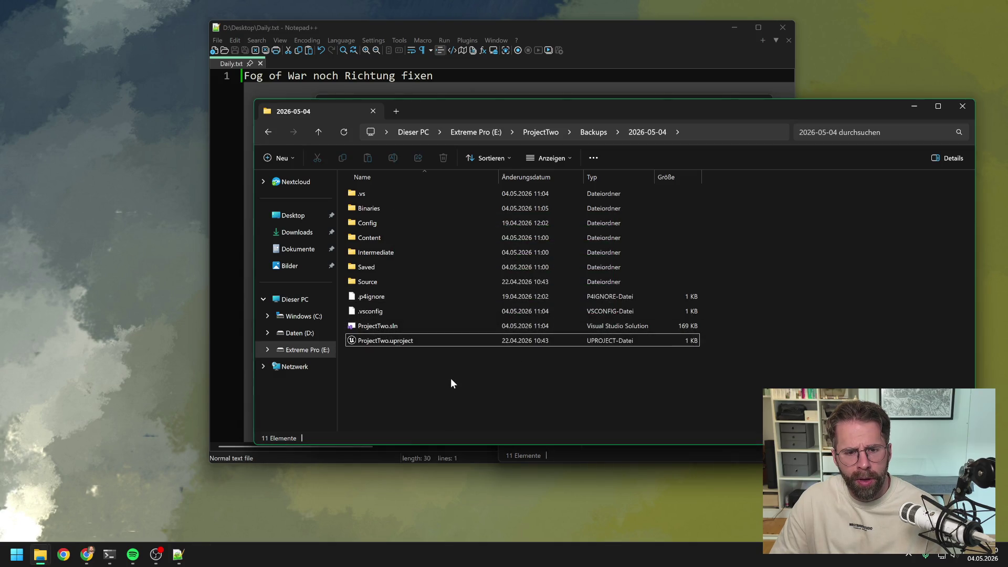
pyautogui.doubleClick(412, 342)
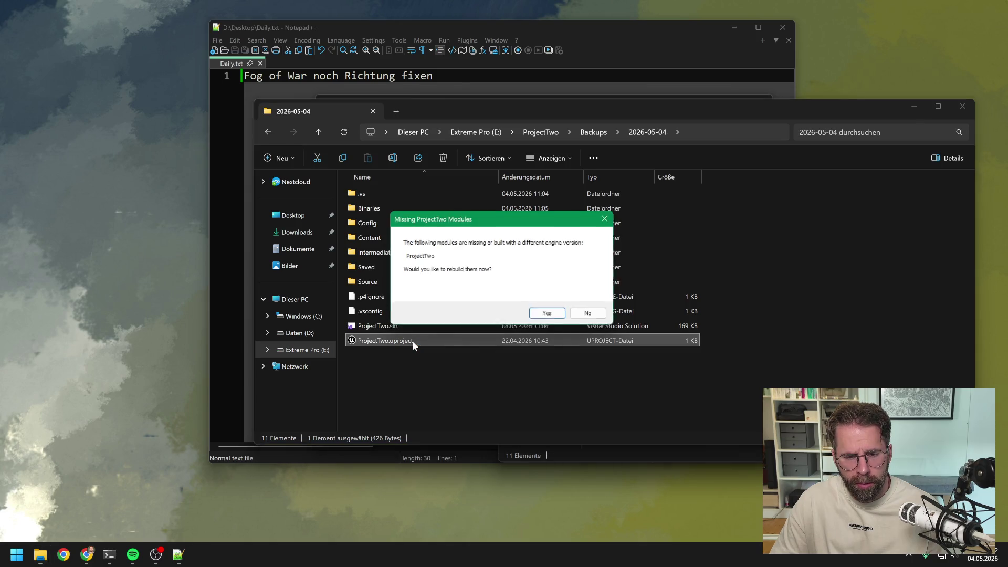
pyautogui.click(544, 314)
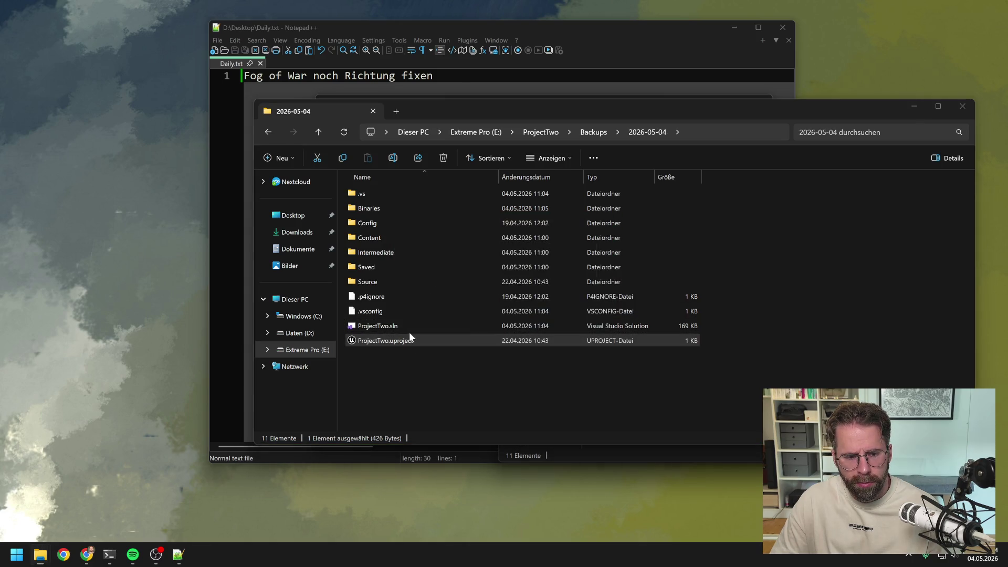
pyautogui.click(583, 301)
pyautogui.doubleClick(411, 327)
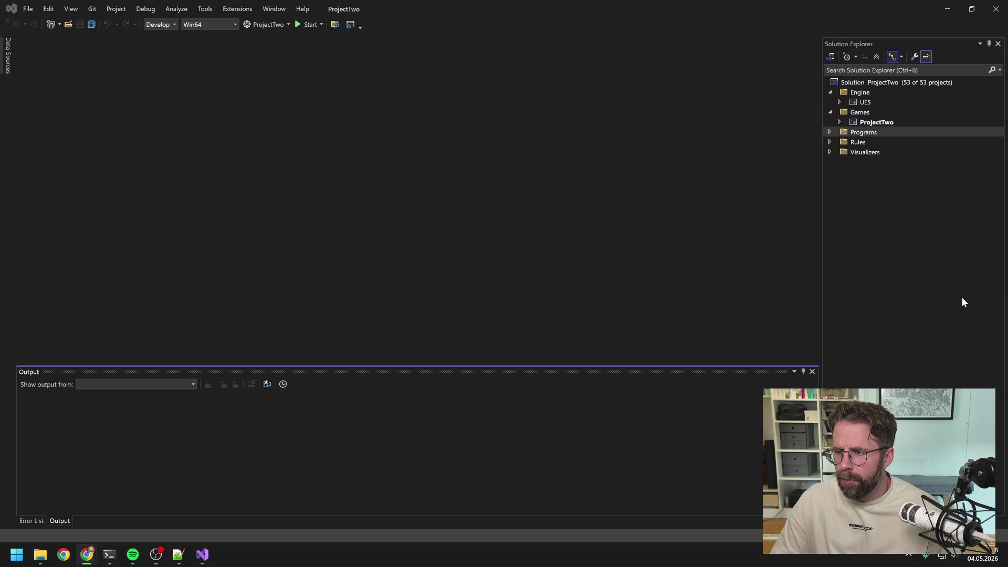
# Rebuild the ProjectTwo project in Visual Studio and close Visual Studio once it succeeds.
pyautogui.rightClick(878, 122)
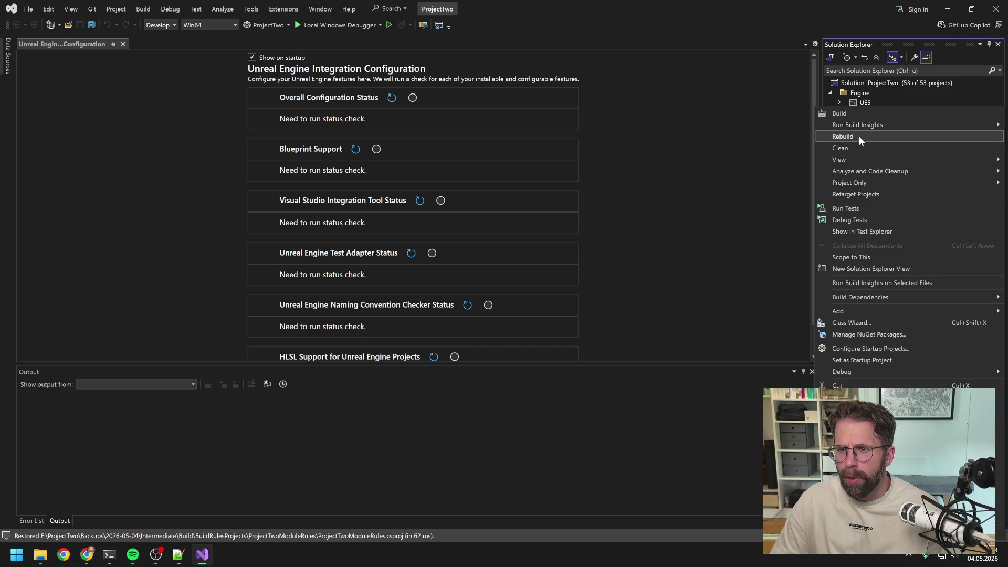
pyautogui.click(859, 137)
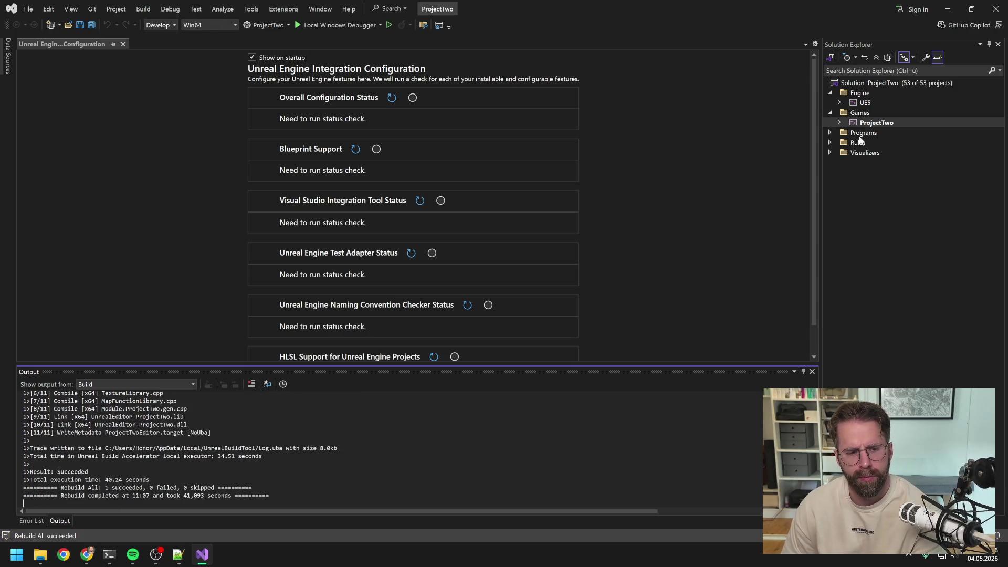
pyautogui.click(996, 9)
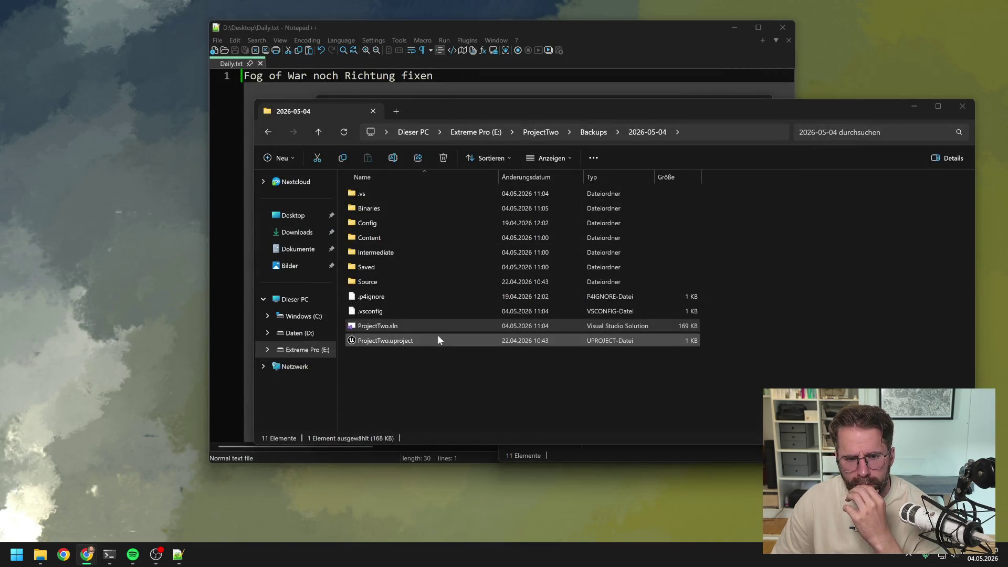
# Try launching ProjectTwo.uproject, decline both Missing Modules prompts, and select the Intermediate folder.
pyautogui.doubleClick(391, 341)
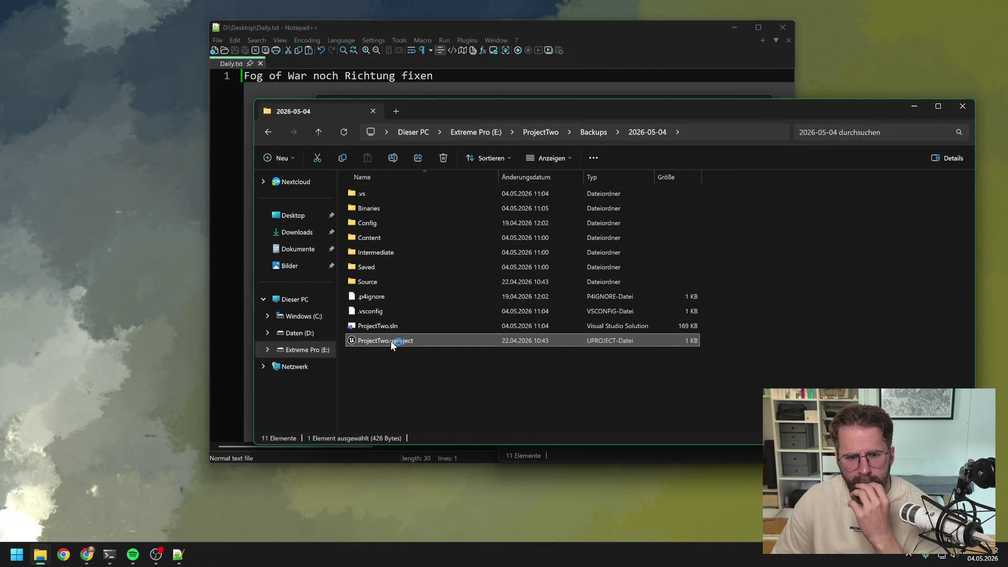
pyautogui.click(593, 315)
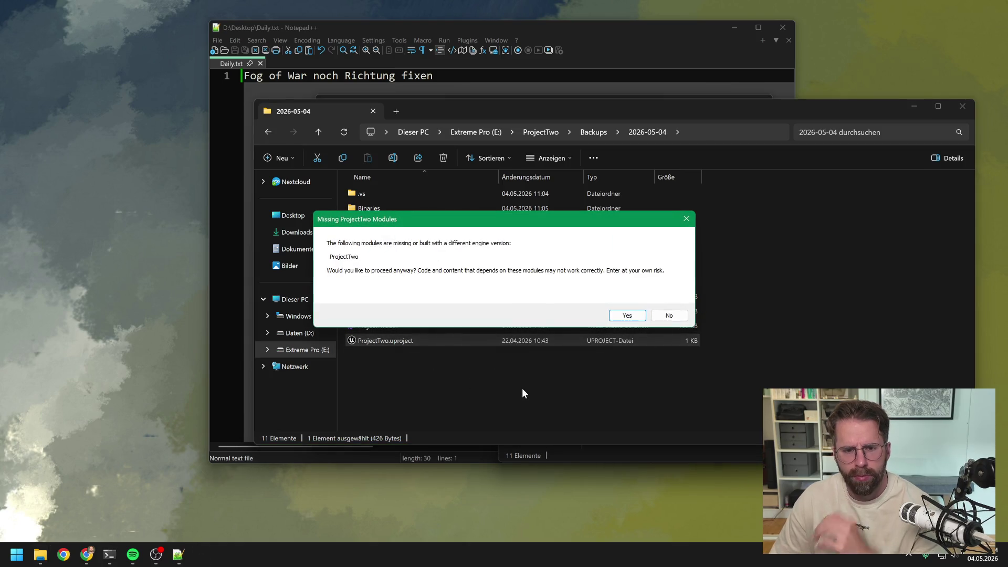
pyautogui.click(669, 316)
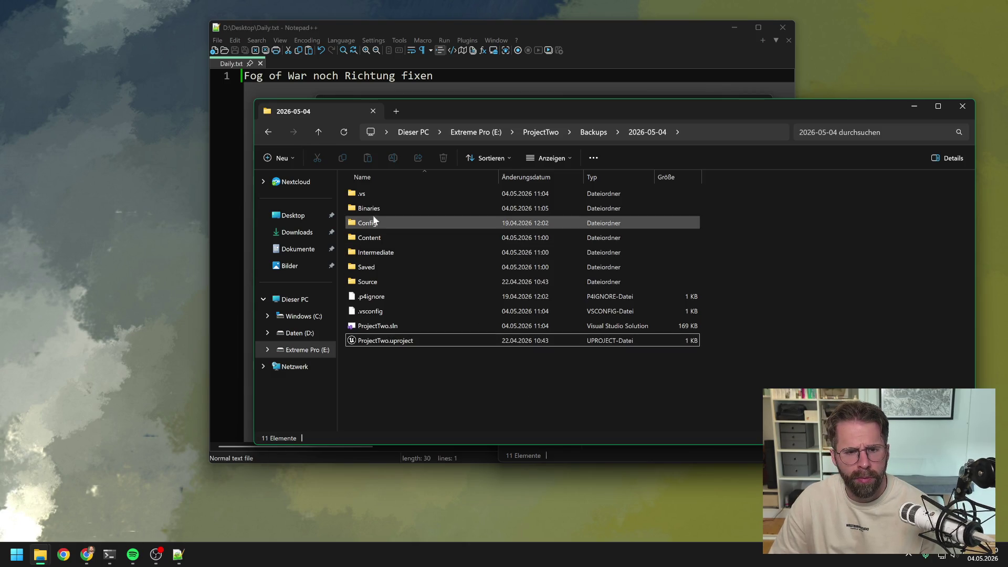
pyautogui.click(388, 252)
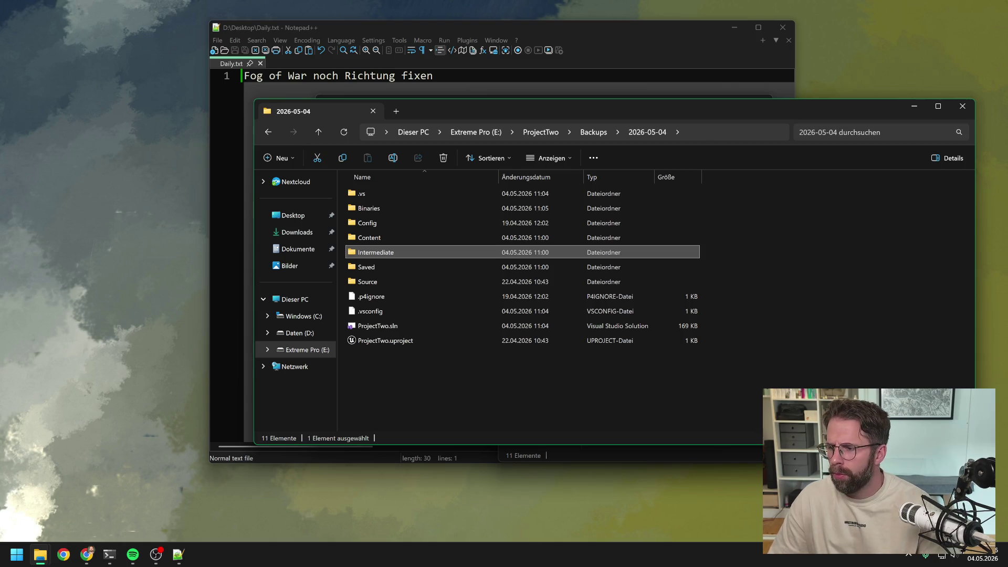
pyautogui.click(18, 553)
# Launch P4V from the Windows search and place the backup folder window beside it.
pyautogui.write('p4v')
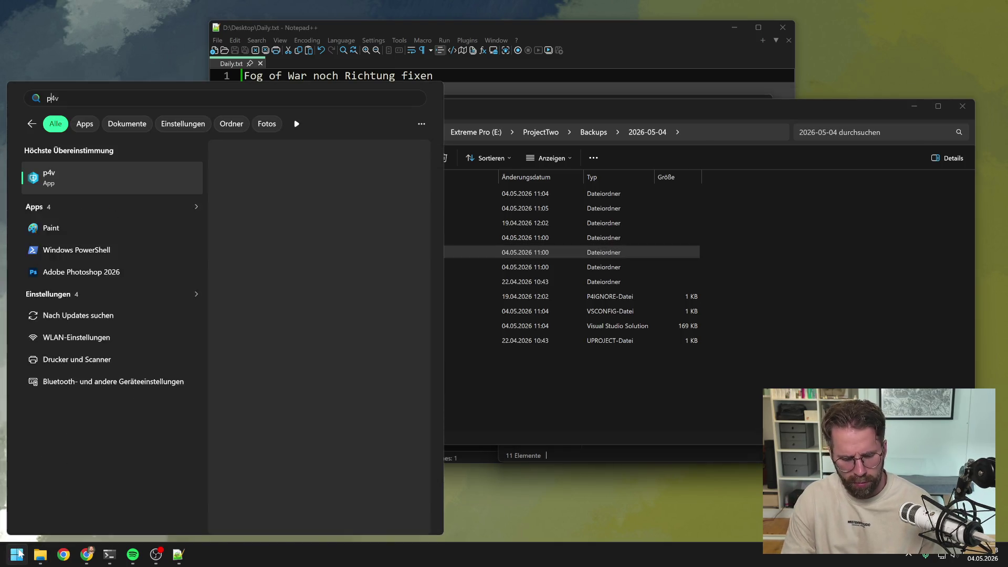
pyautogui.click(94, 175)
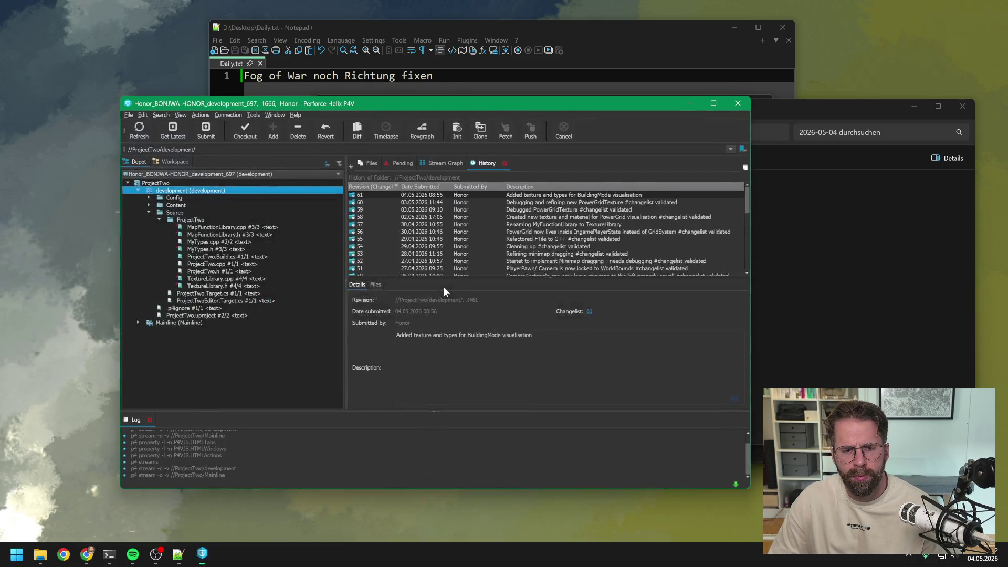
pyautogui.click(849, 375)
pyautogui.moveTo(484, 113); pyautogui.dragTo(732, 120)
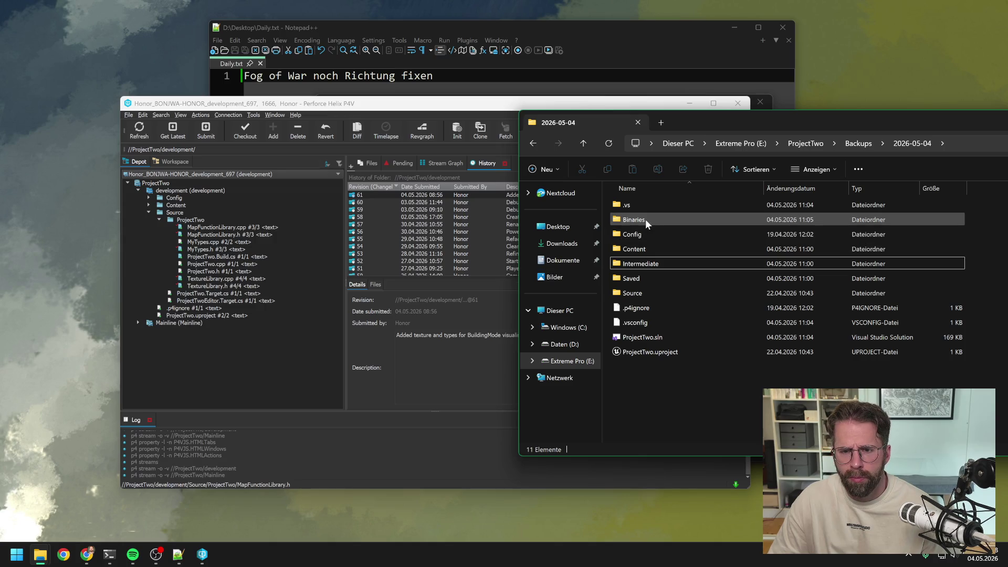
# Delete the Saved and Intermediate folders from the ProjectTwo backup.
pyautogui.click(651, 280)
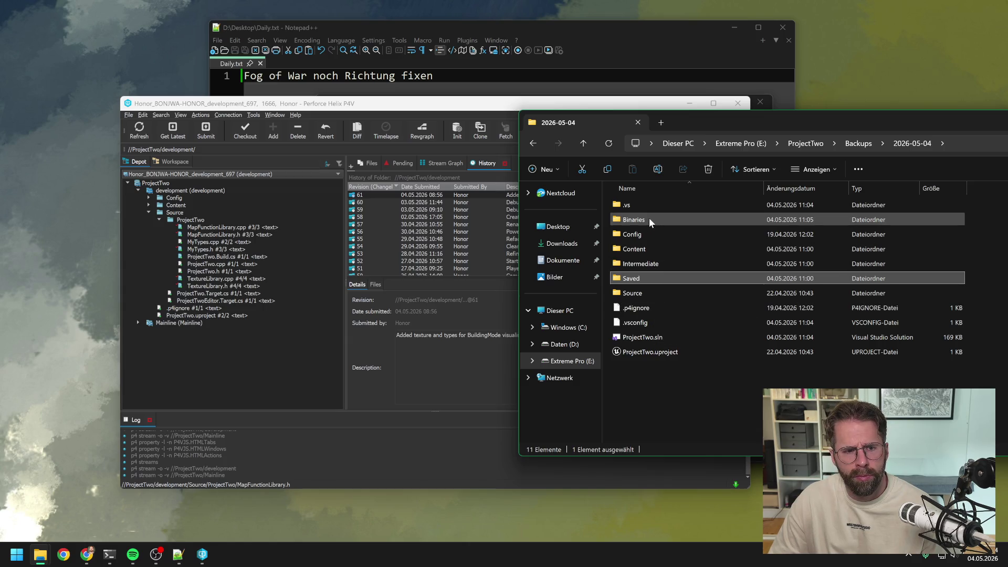
pyautogui.keyDown('ctrl'); pyautogui.click(651, 265); pyautogui.keyUp('ctrl')
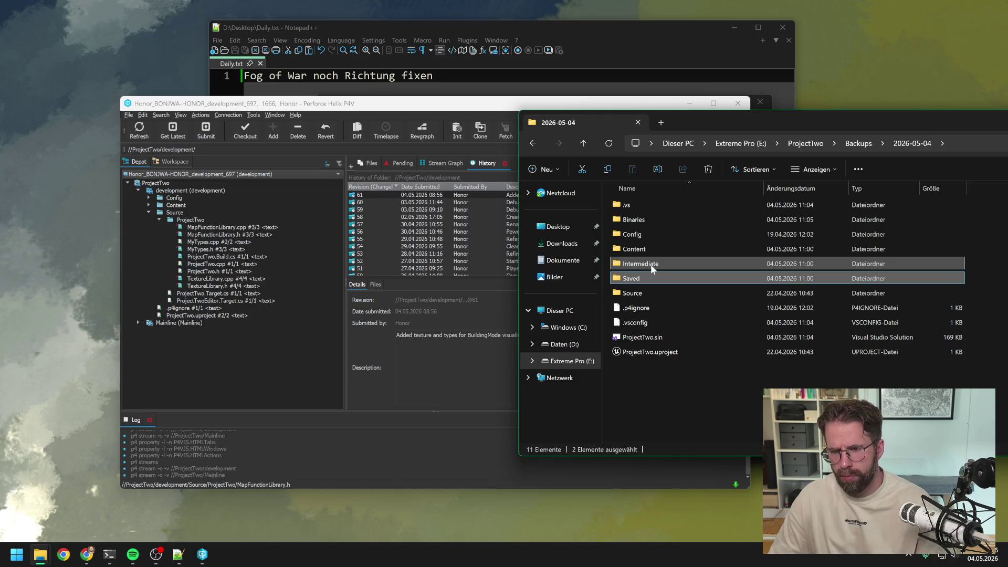
pyautogui.press('Delete')
# Reopen ProjectTwo.uproject, decline the module rebuild, dismiss the compile error, and reposition the window.
pyautogui.doubleClick(645, 324)
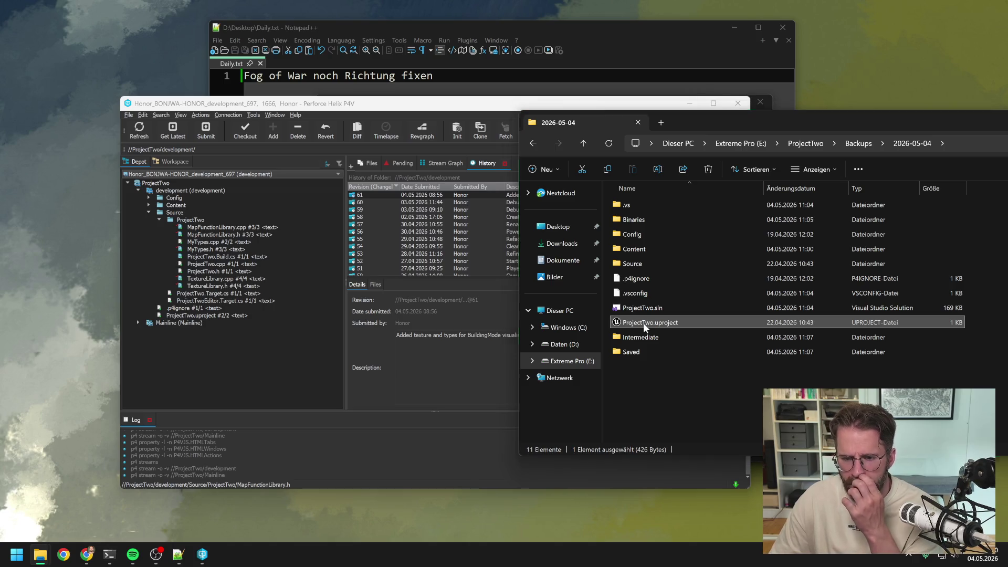
pyautogui.click(593, 315)
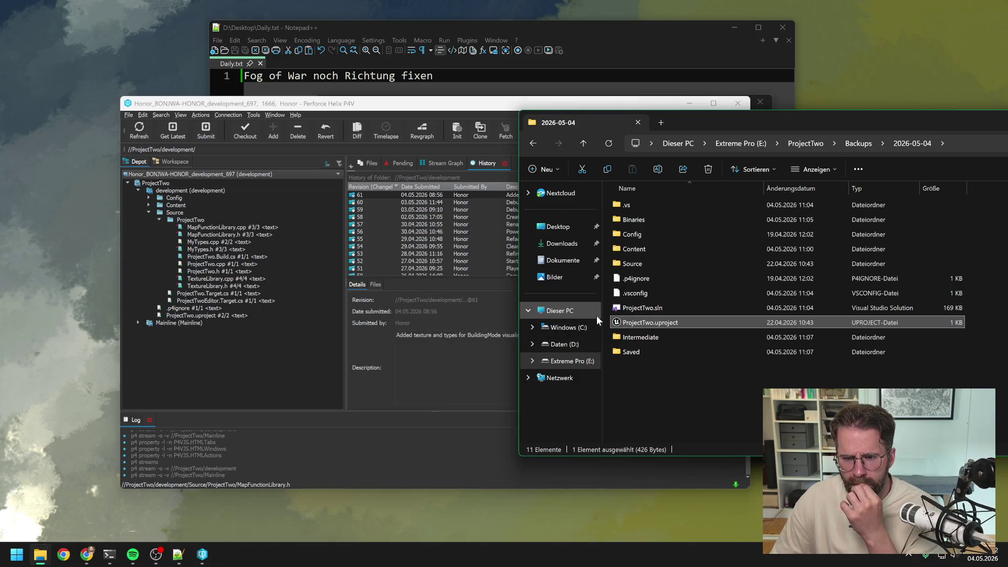
pyautogui.click(589, 299)
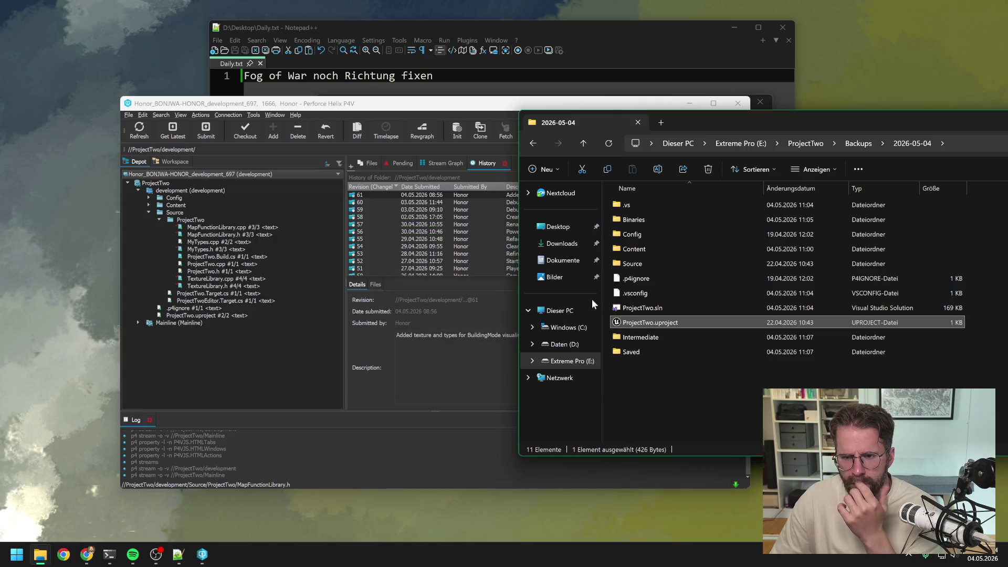
pyautogui.click(672, 374)
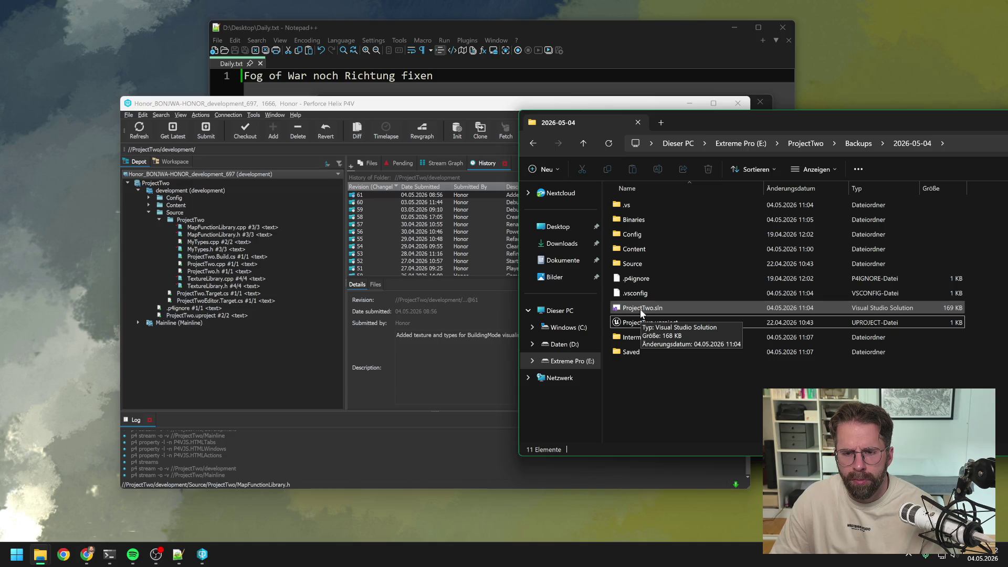
pyautogui.moveTo(720, 124); pyautogui.dragTo(508, 101)
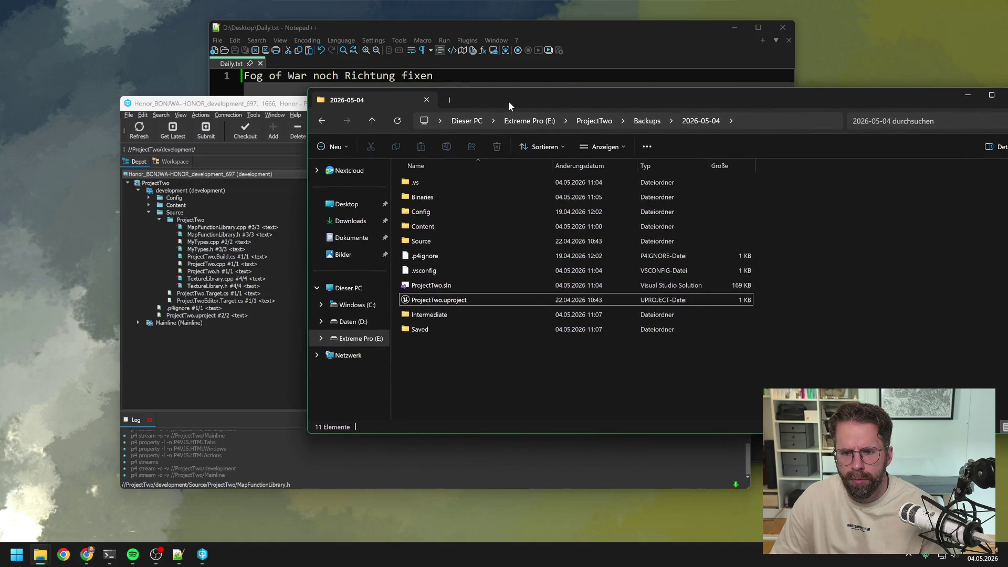
# Launch ProjectTwo.uproject and accept rebuilding the missing modules, which fails.
pyautogui.hotkey('alt', 'Tab')
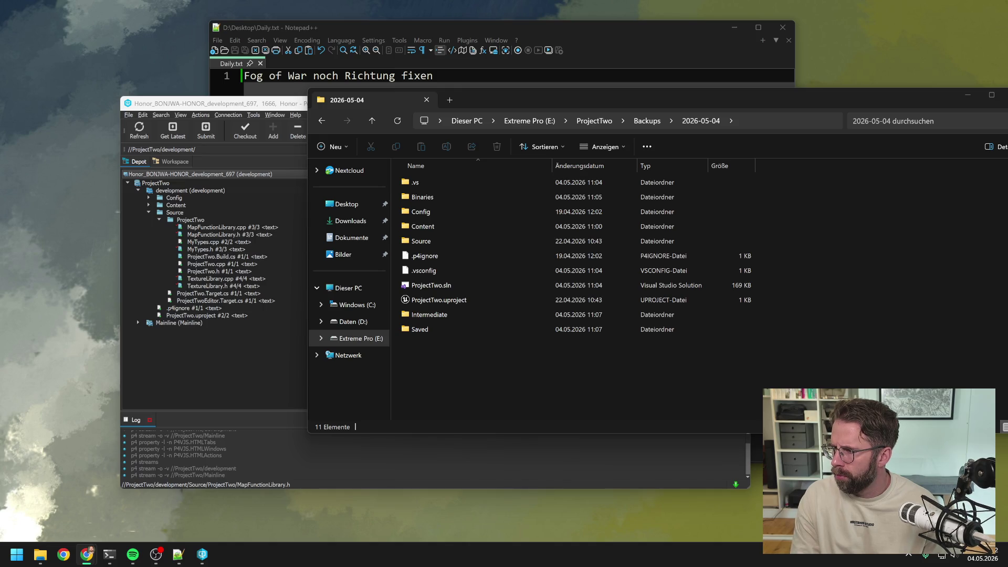
pyautogui.doubleClick(498, 300)
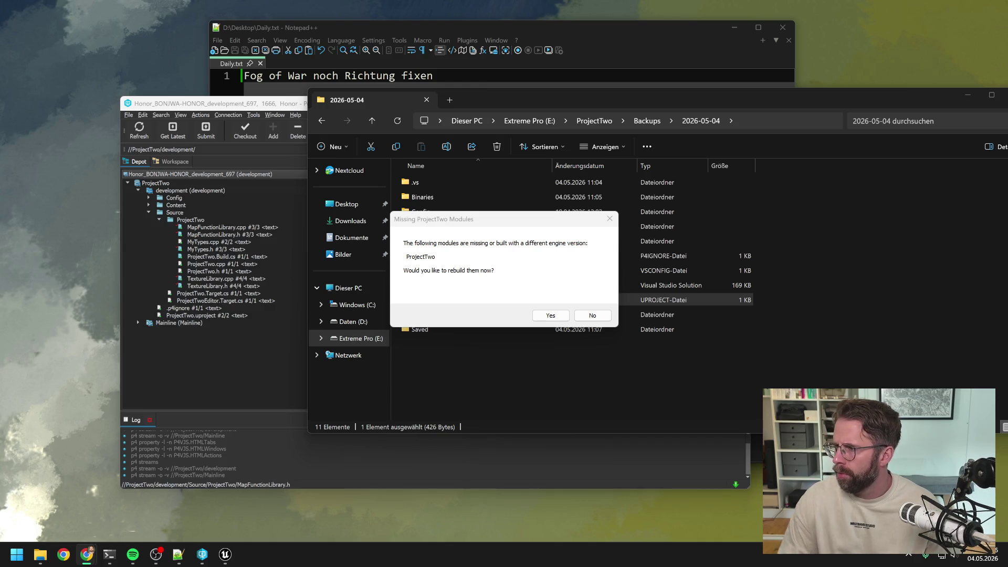
pyautogui.click(494, 270)
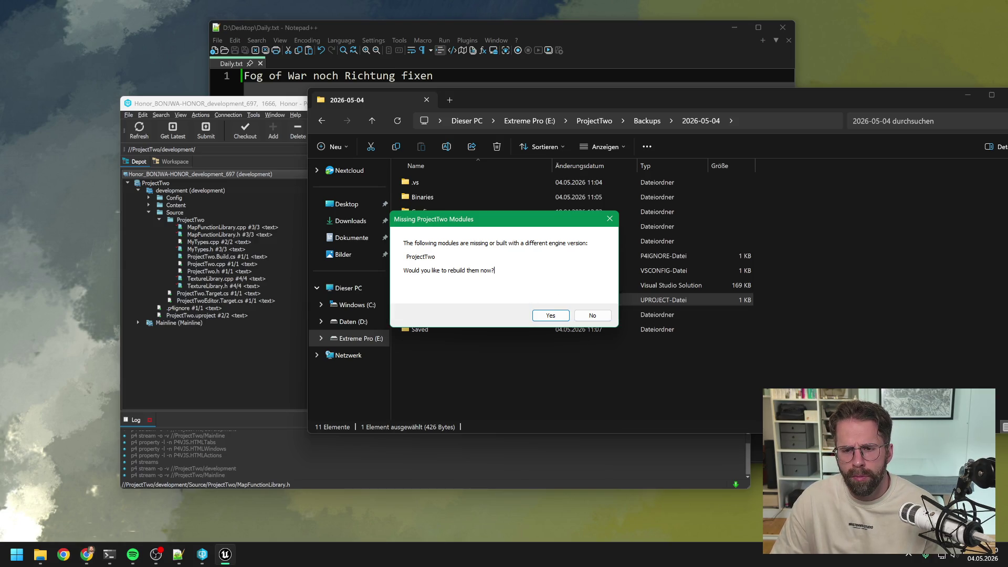
pyautogui.click(551, 315)
pyautogui.press('Return')
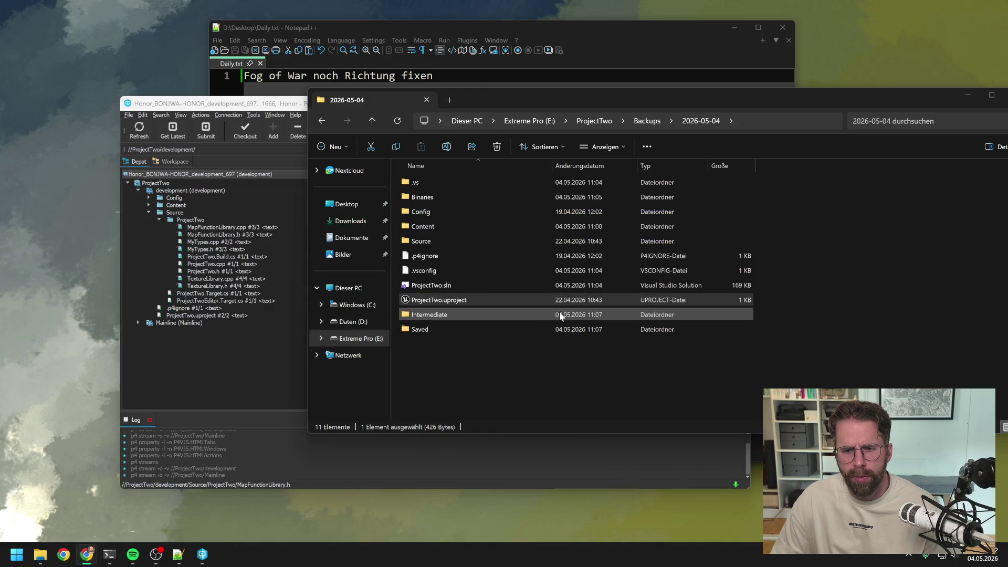
# Open ProjectTwo.uproject with UnrealEditor, skip building the editor target, and start Play.
pyautogui.rightClick(488, 299)
pyautogui.moveTo(542, 149)
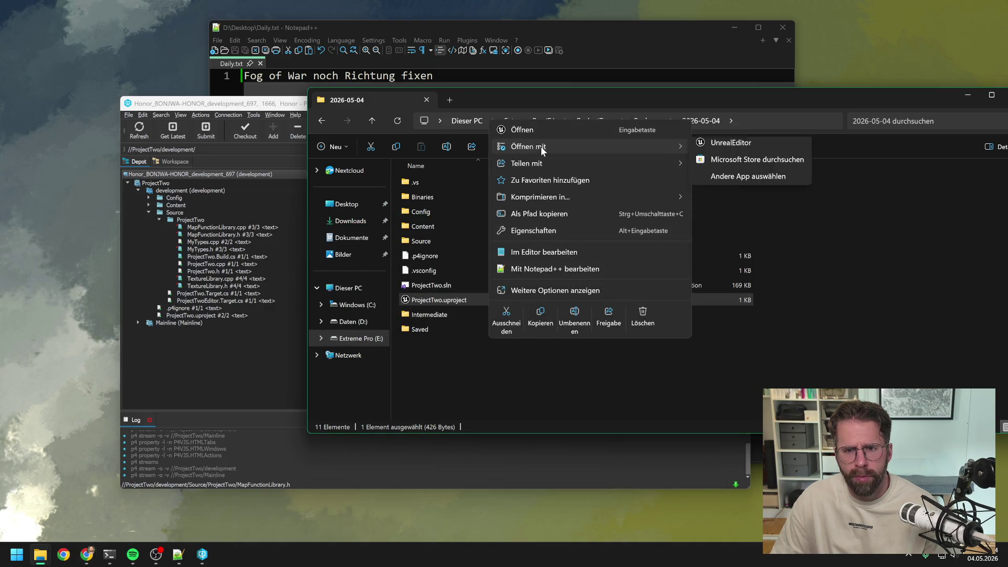
pyautogui.click(755, 146)
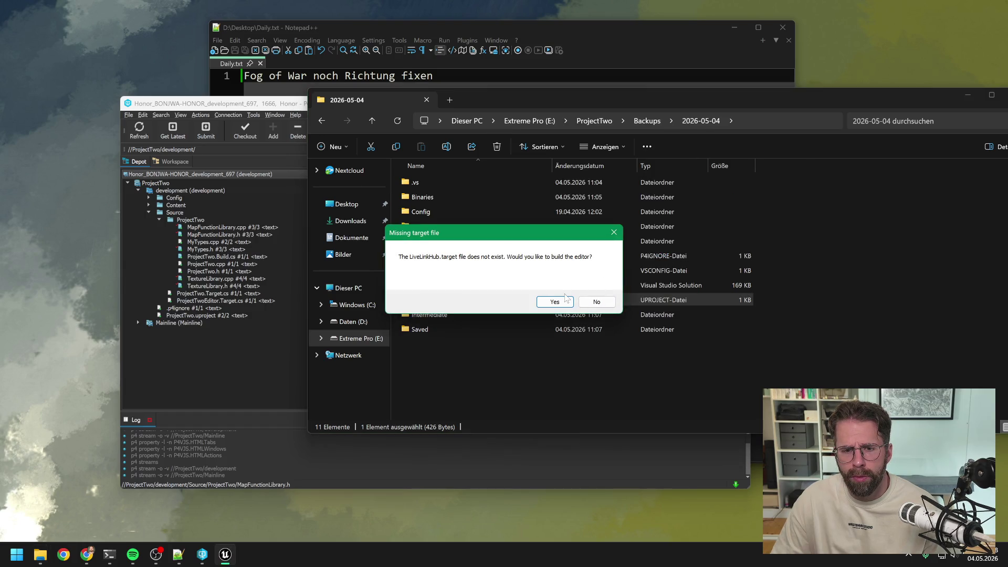
pyautogui.click(604, 304)
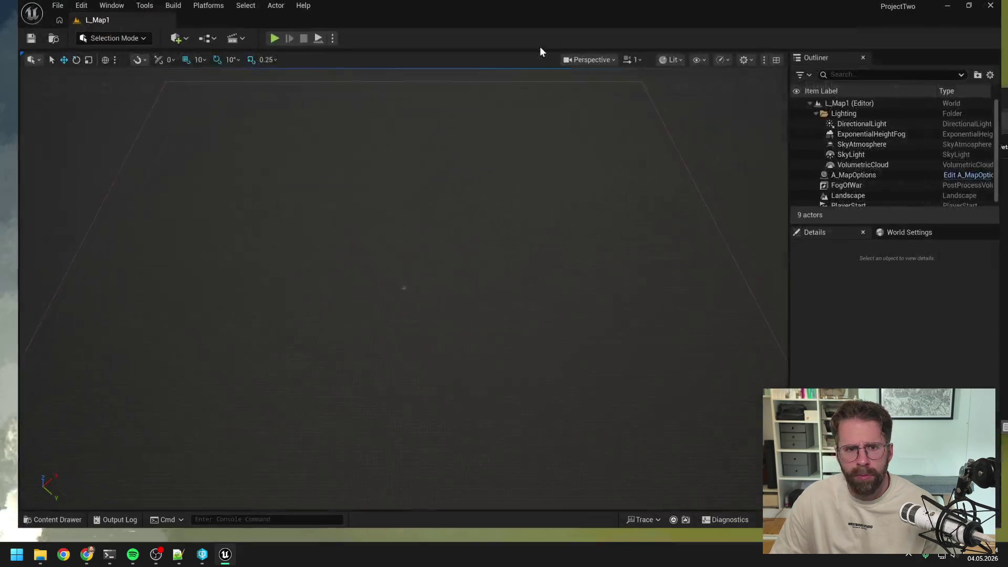
pyautogui.click(263, 39)
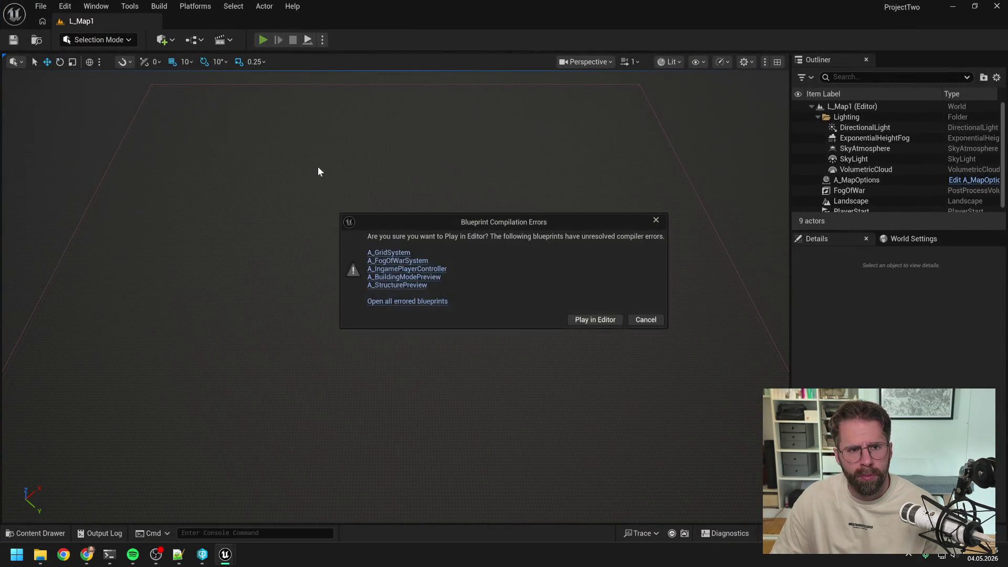
# Open all errored blueprints and jump to A_StructurePreview's first compiler error.
pyautogui.click(404, 303)
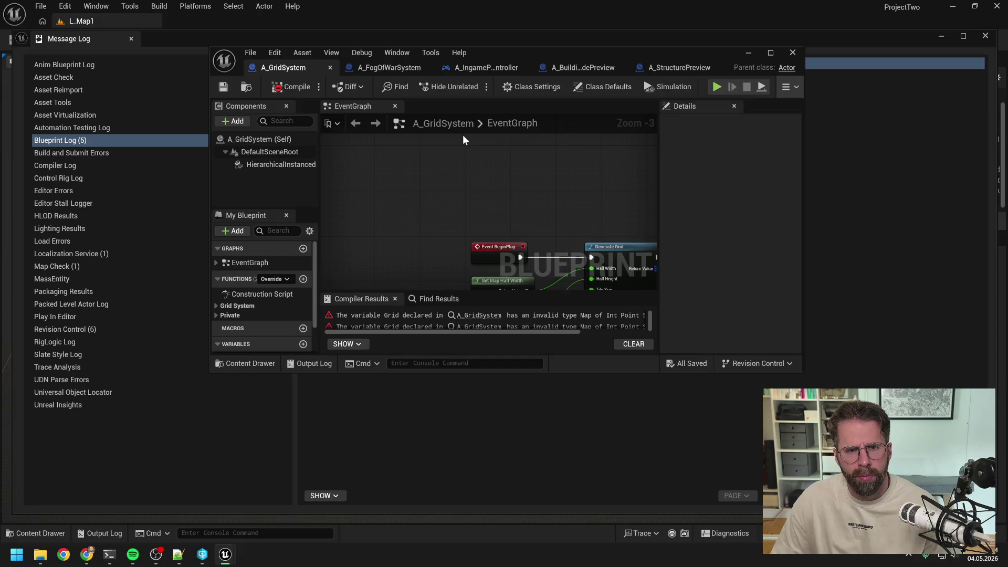
pyautogui.scroll(5, 566, 210)
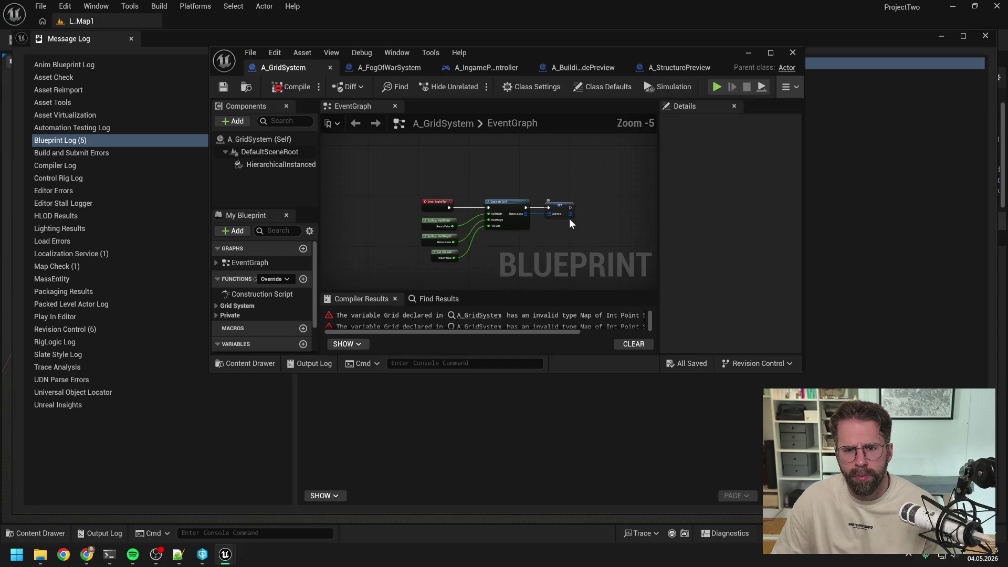
pyautogui.click(676, 67)
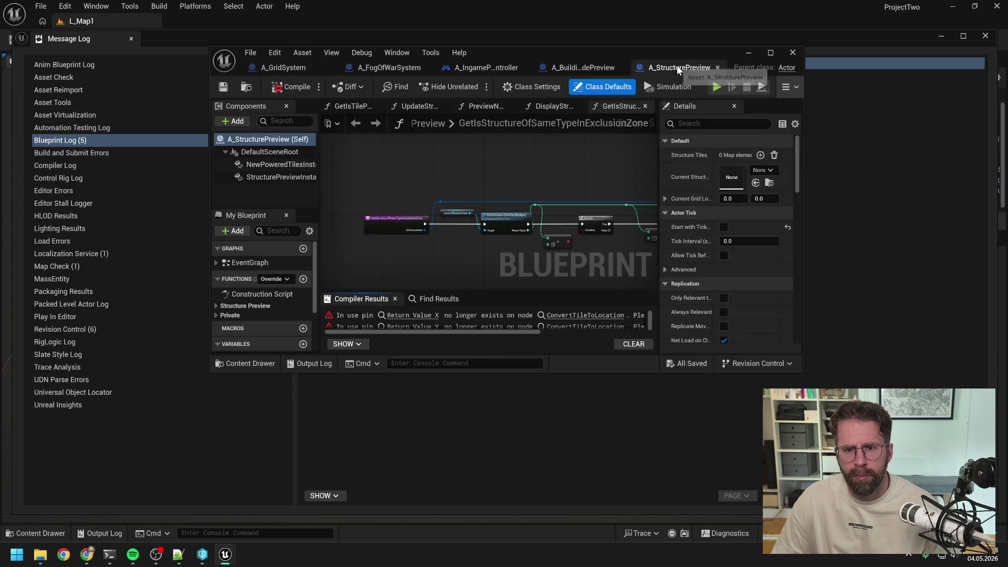
pyautogui.click(422, 317)
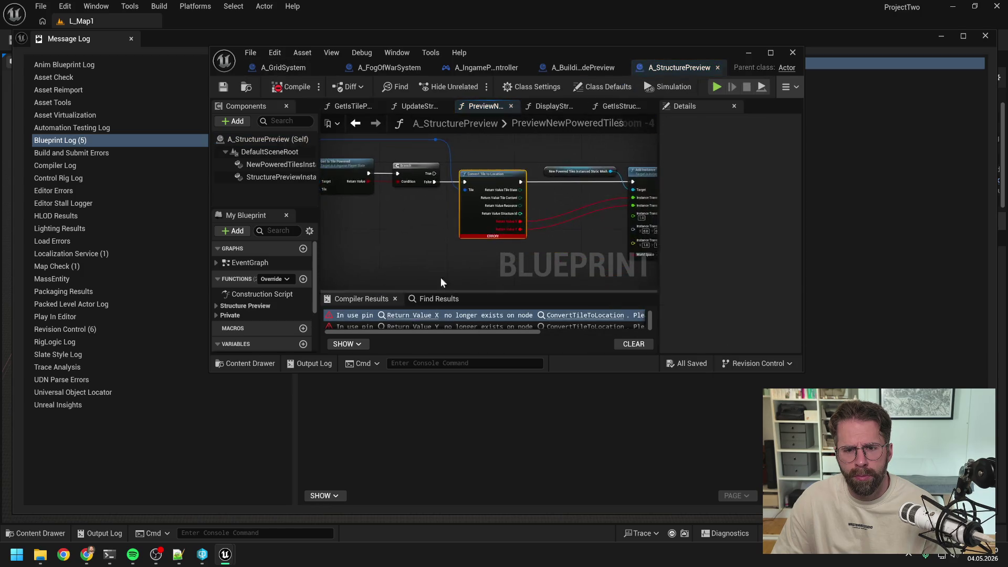
# Inspect the nodes around Convert Tile to Location and open its function in BPFL_General.
pyautogui.click(594, 208)
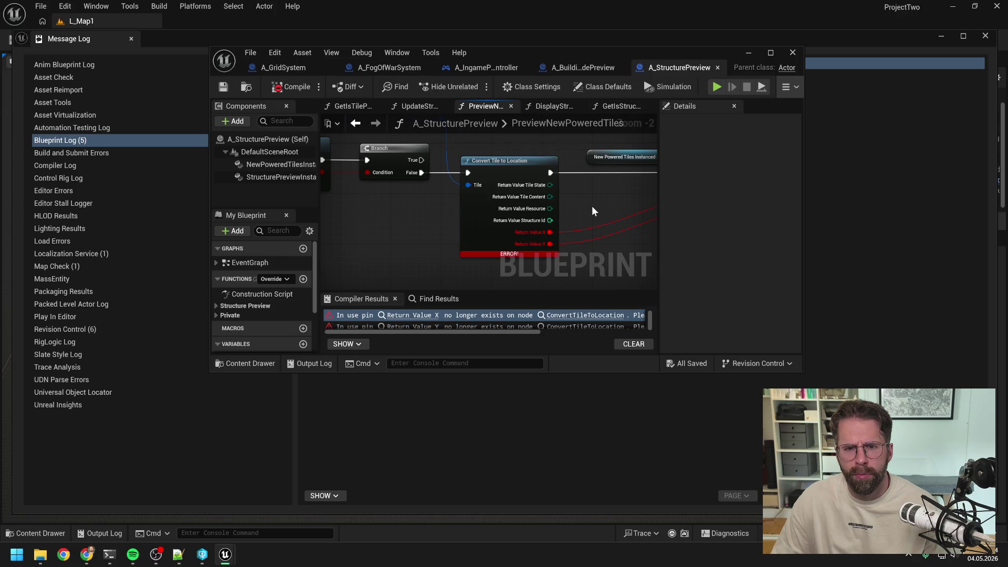
pyautogui.scroll(-1, 591, 206)
pyautogui.moveTo(591, 206)
pyautogui.mouseDown()
pyautogui.moveTo(582, 239)
pyautogui.moveTo(483, 210)
pyautogui.mouseUp()
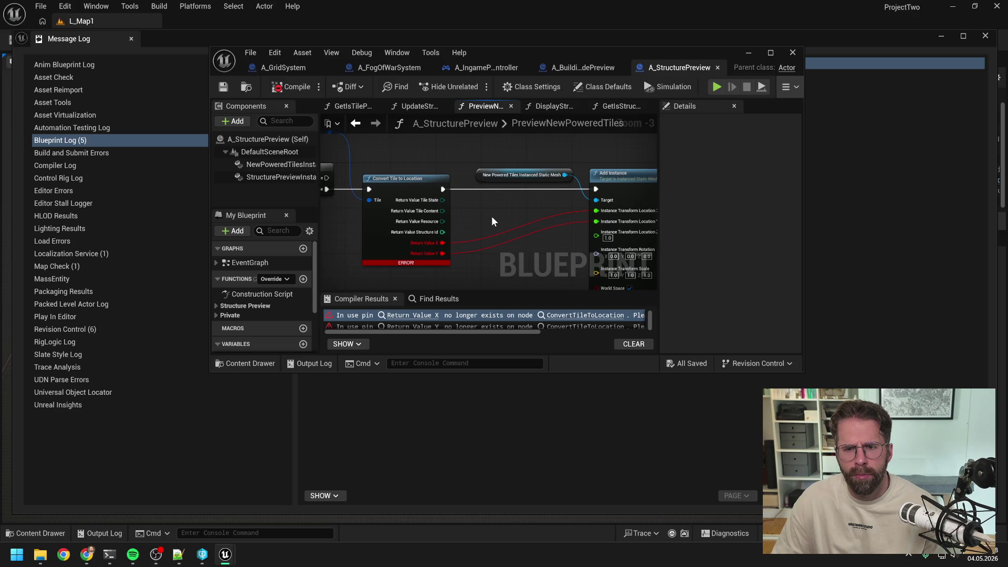
pyautogui.scroll(-1, 491, 216)
pyautogui.scroll(-1, 446, 212)
pyautogui.moveTo(446, 212); pyautogui.dragTo(597, 209)
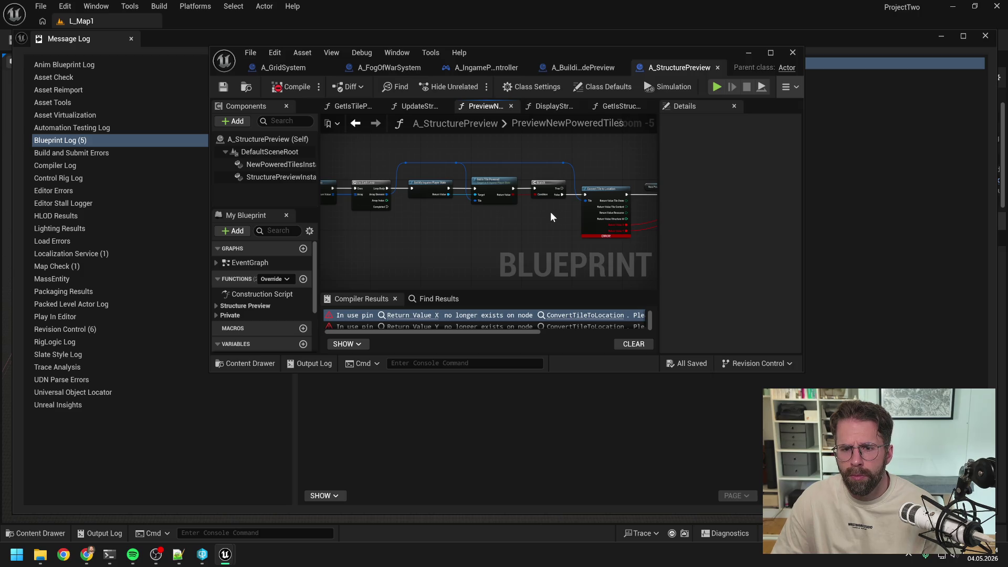
pyautogui.scroll(2, 550, 216)
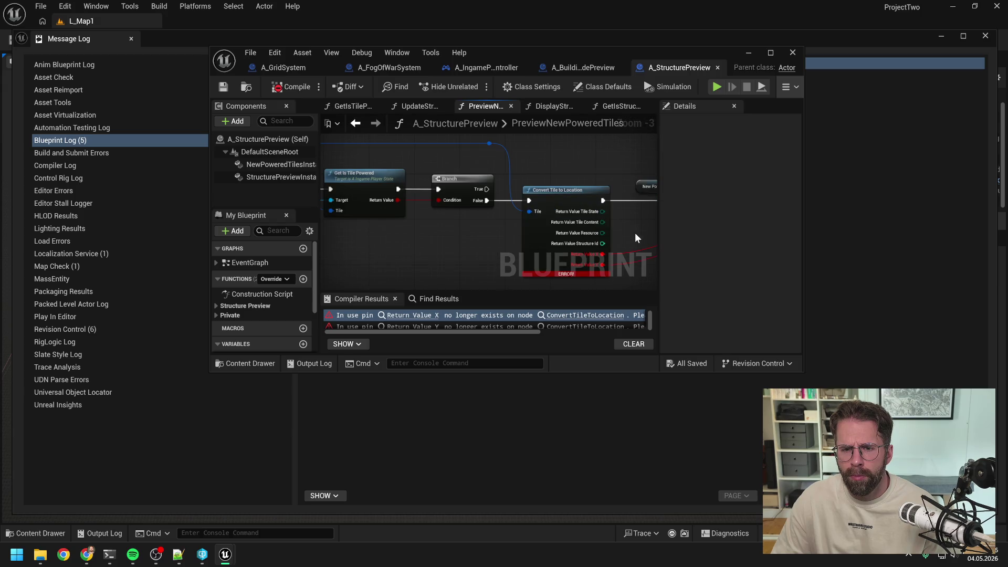
pyautogui.moveTo(635, 234); pyautogui.dragTo(573, 223)
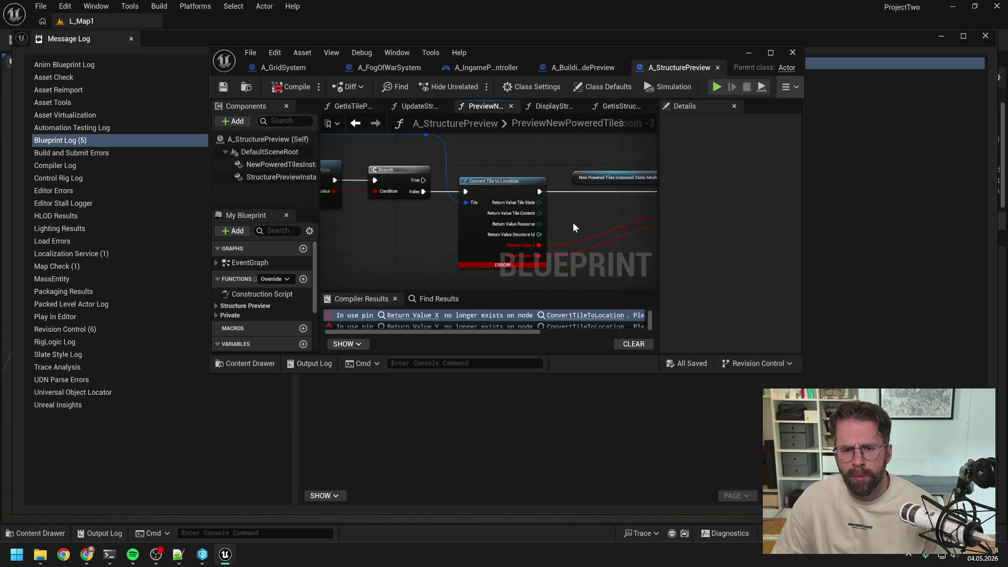
pyautogui.doubleClick(506, 180)
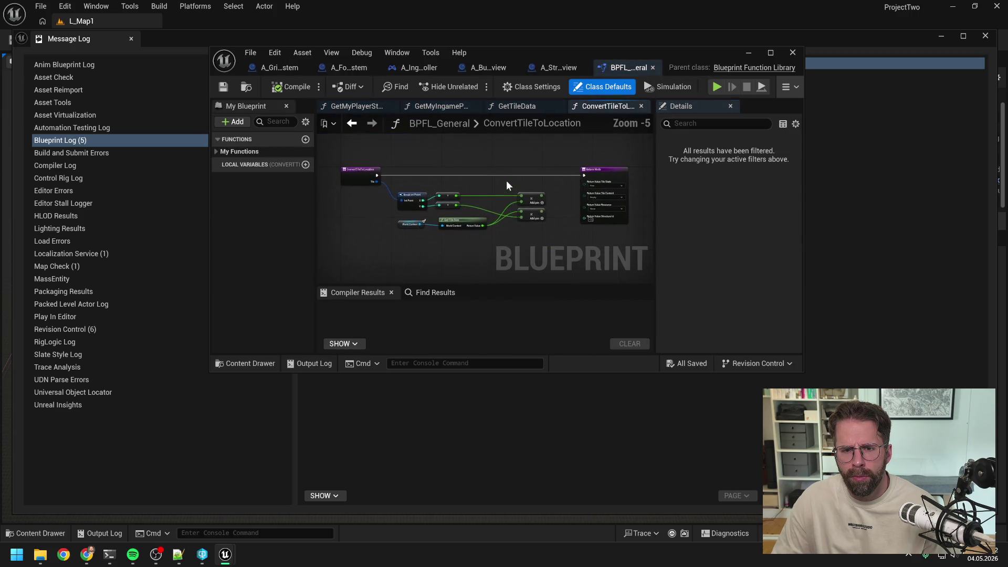
# Change ConvertTileToLocation's ReturnValue pin type to IntPoint.
pyautogui.click(557, 165)
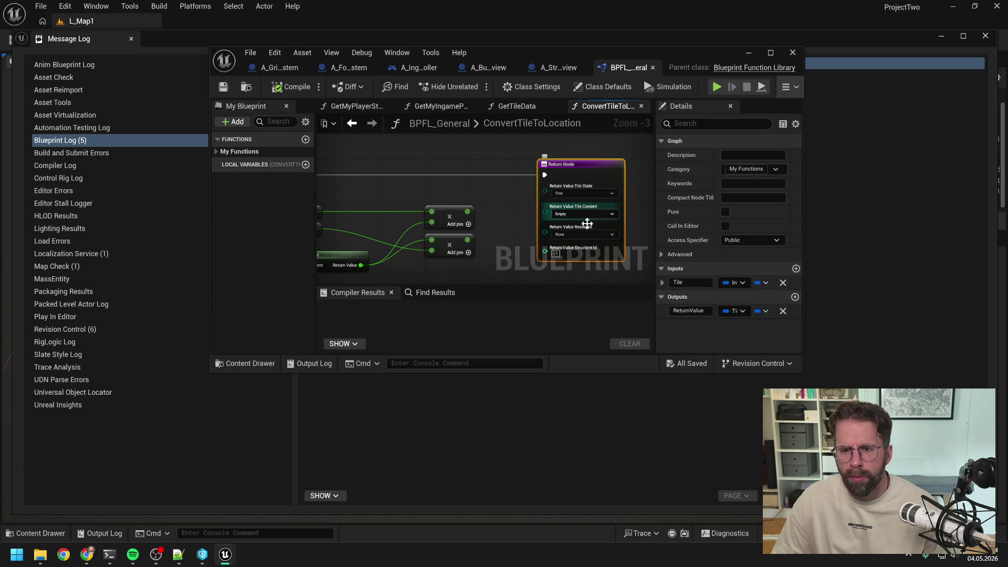
pyautogui.click(733, 311)
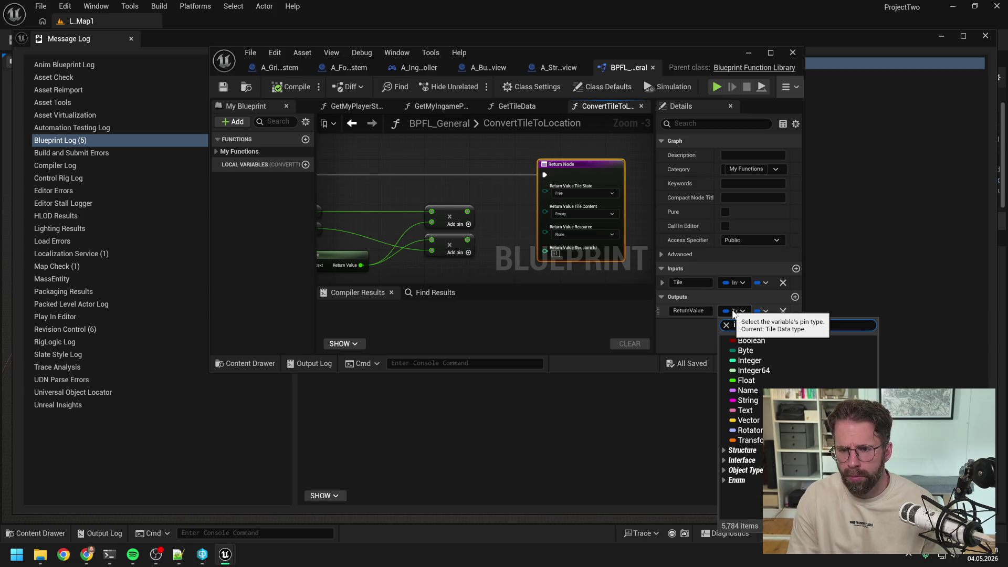
pyautogui.write('ntpoint')
pyautogui.click(745, 392)
pyautogui.moveTo(467, 212); pyautogui.dragTo(484, 206)
pyautogui.press('Escape')
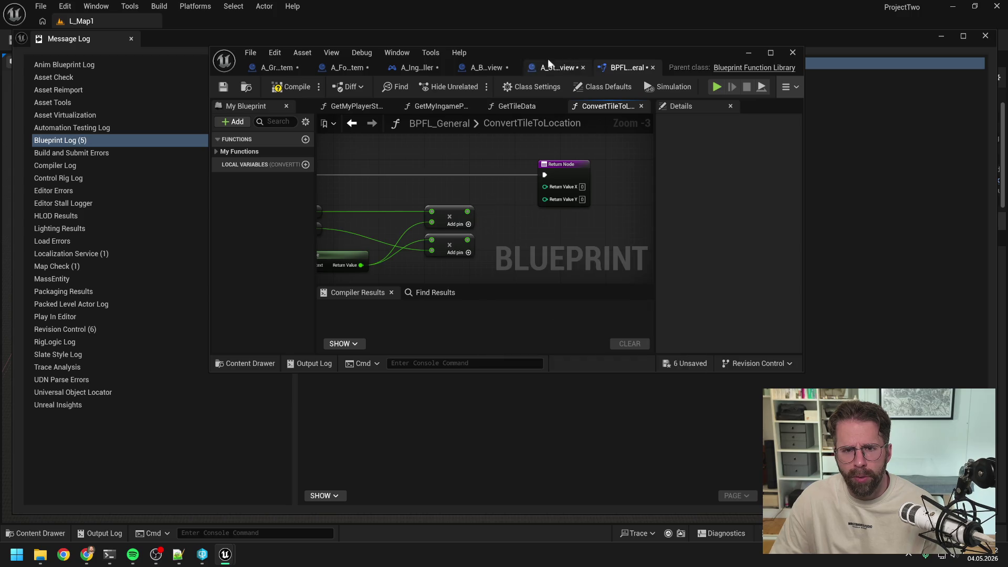
# Close the blueprint editor, Message Log and Unreal Editor without saving the changed blueprints.
pyautogui.click(792, 52)
pyautogui.click(984, 36)
pyautogui.click(996, 6)
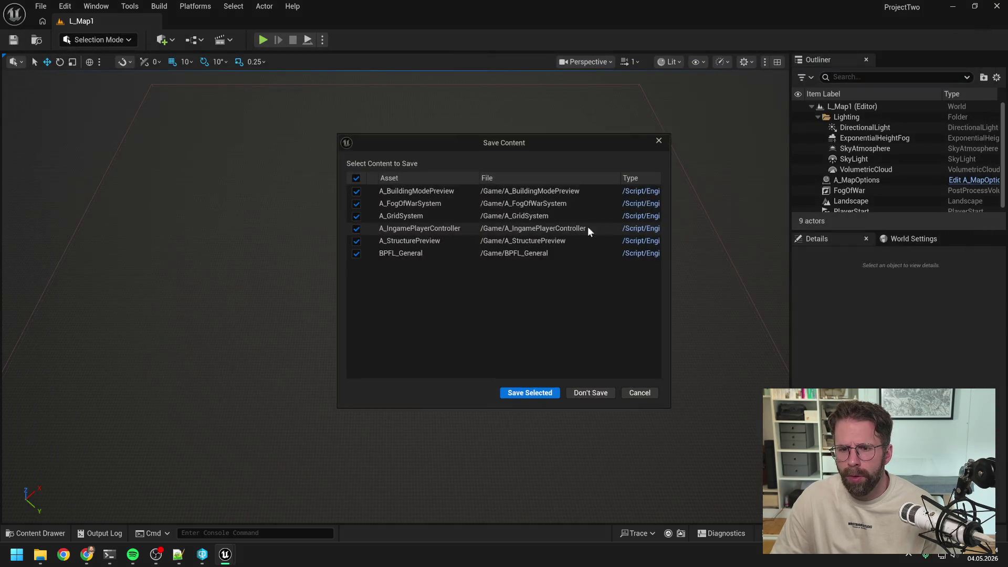
pyautogui.click(596, 393)
# Close the backup folder window and view ProjectTwo.uproject's revision history in P4V.
pyautogui.click(561, 372)
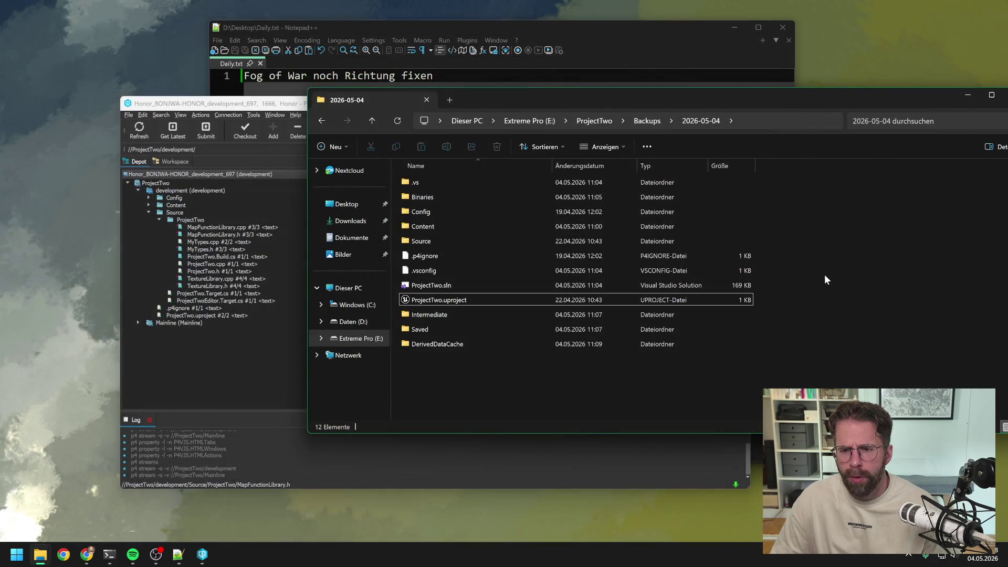
pyautogui.moveTo(817, 105); pyautogui.dragTo(879, 135)
pyautogui.click(880, 135)
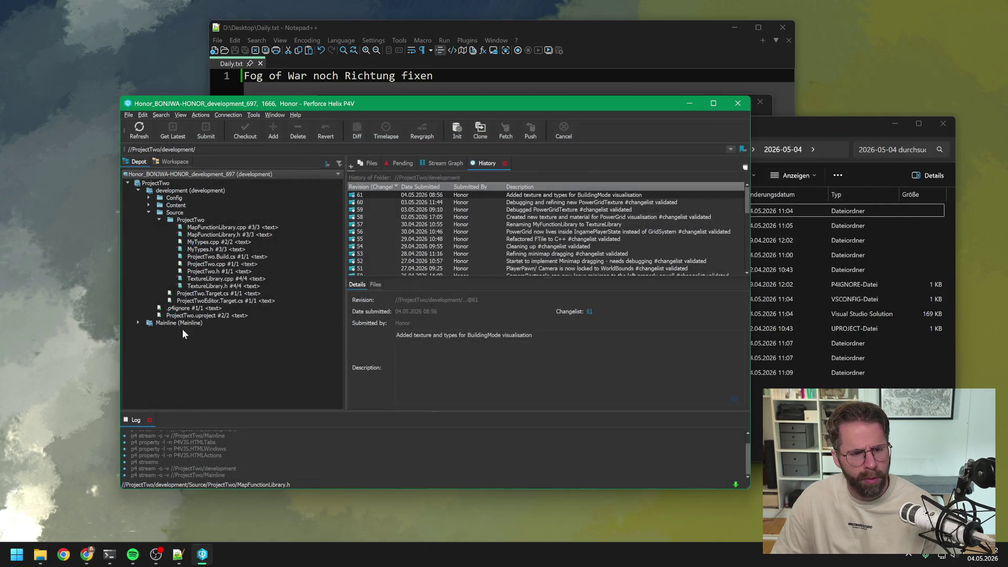
pyautogui.click(185, 315)
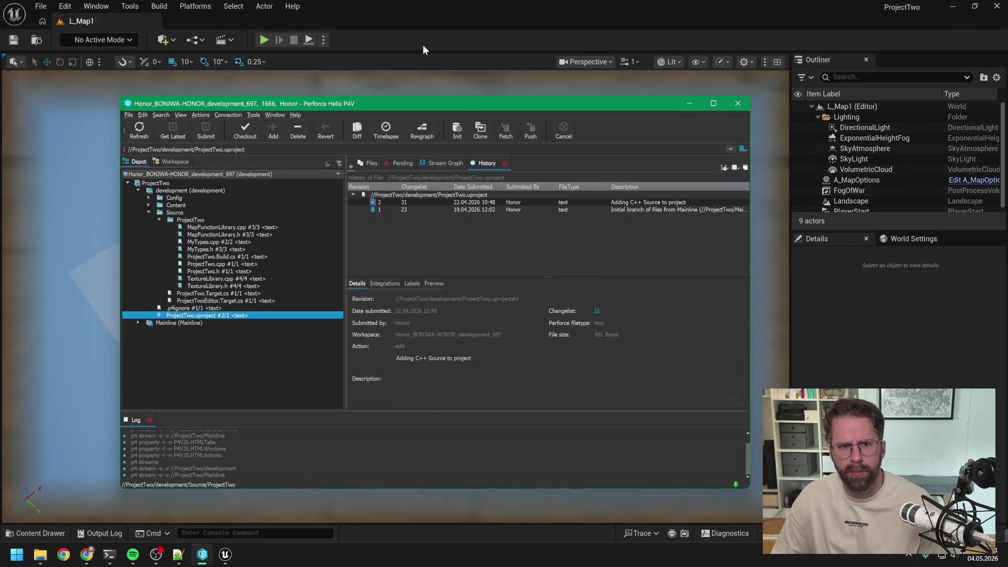
pyautogui.click(423, 45)
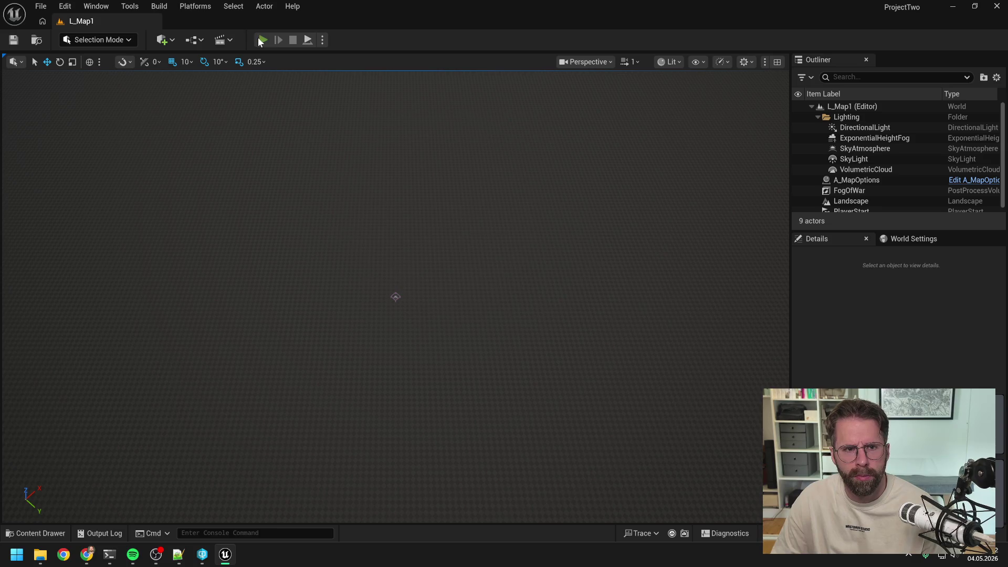
# Open all errored blueprints and follow the first error into the ConvertTileToLocation function.
pyautogui.click(262, 40)
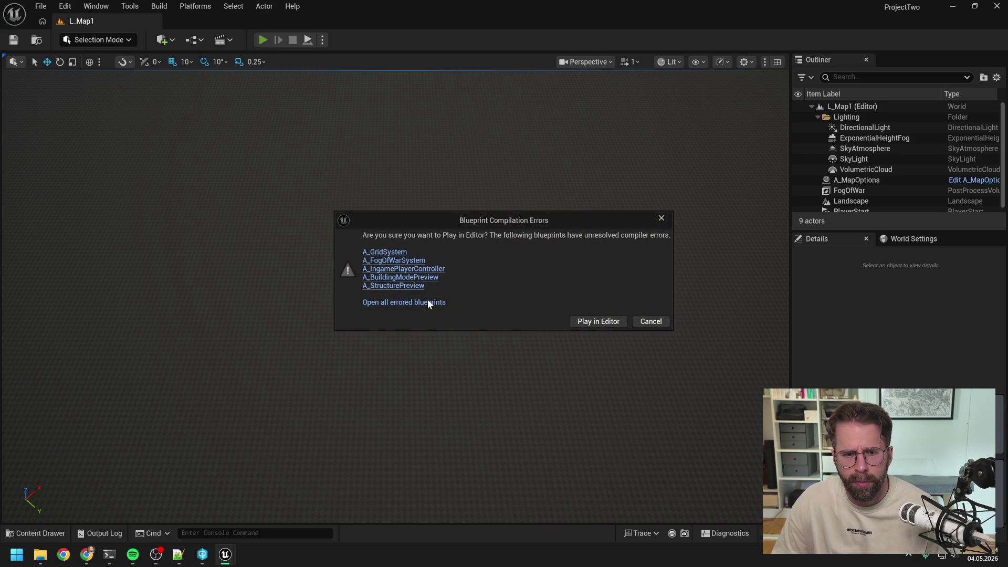
pyautogui.click(427, 303)
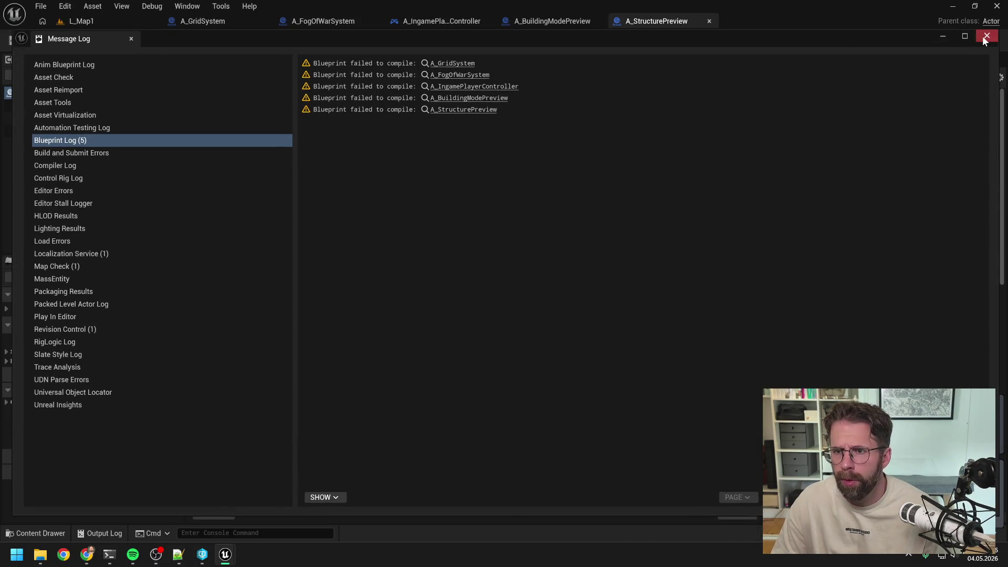
pyautogui.click(986, 36)
pyautogui.click(451, 433)
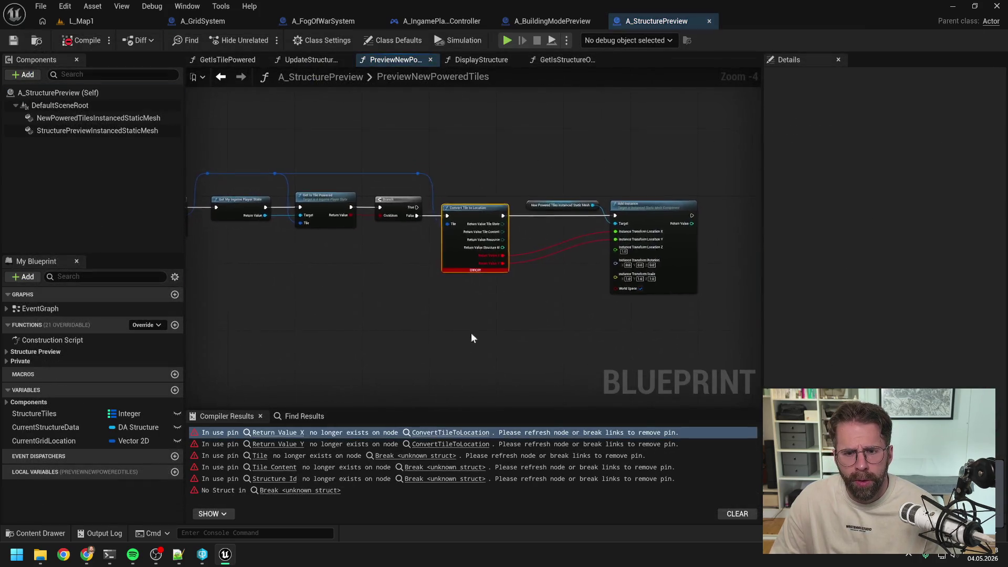
pyautogui.doubleClick(435, 275)
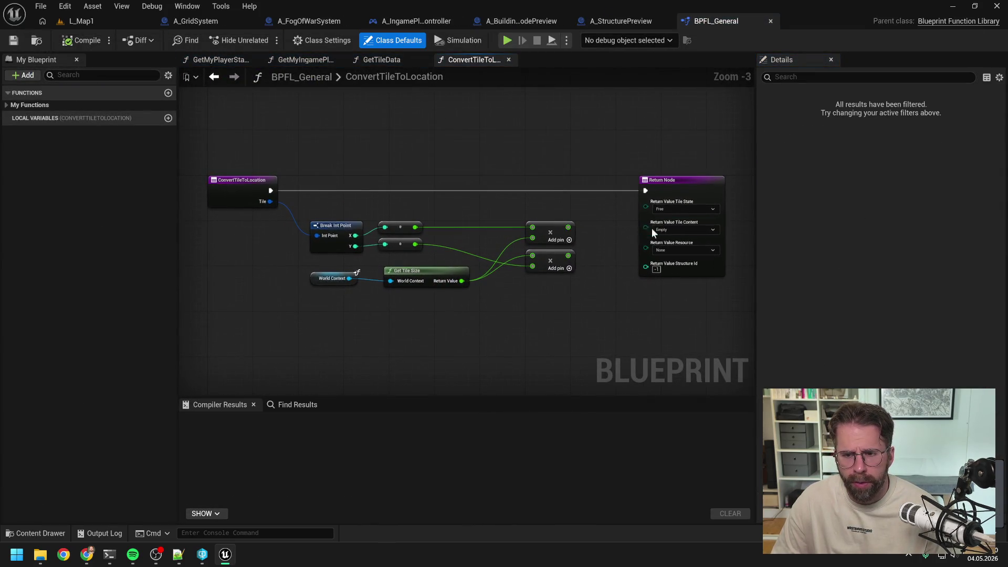
# Set ReturnValue to Vector, wire the scaled X and Y into it, then compile and save.
pyautogui.click(681, 192)
pyautogui.click(881, 266)
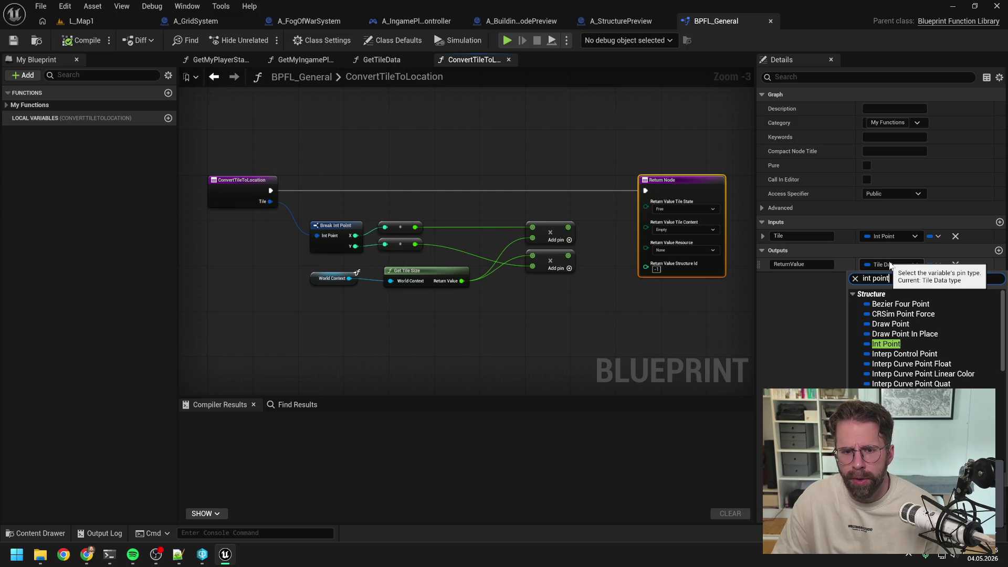
pyautogui.write('vector')
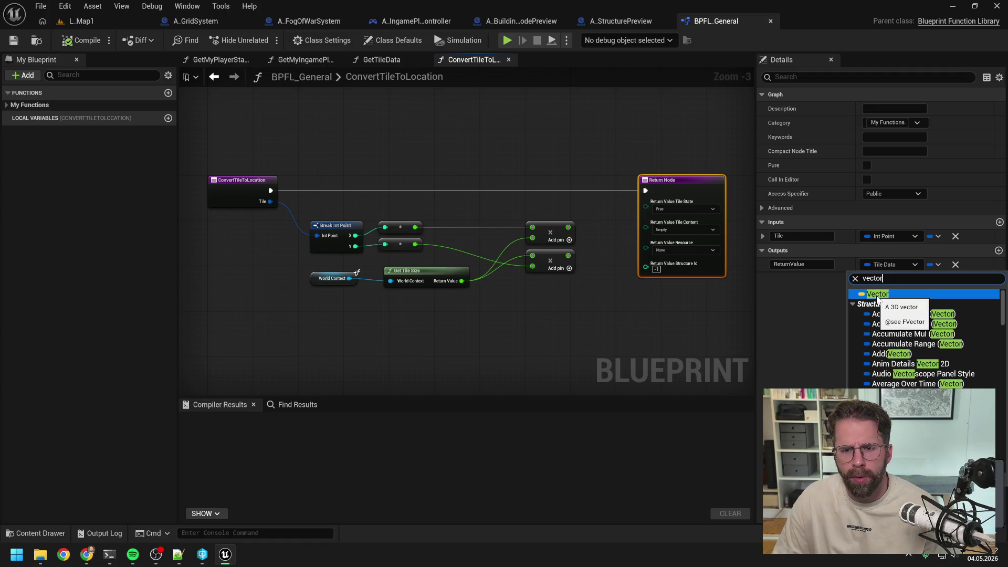
pyautogui.click(877, 295)
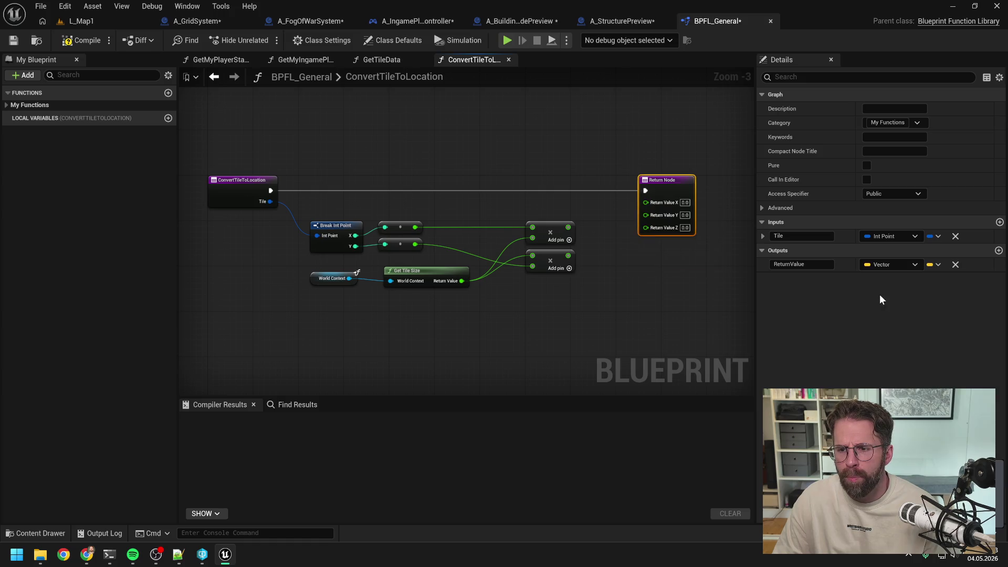
pyautogui.click(595, 256)
pyautogui.moveTo(565, 226); pyautogui.dragTo(645, 202)
pyautogui.moveTo(568, 255)
pyautogui.mouseDown()
pyautogui.moveTo(653, 219)
pyautogui.moveTo(646, 212)
pyautogui.mouseUp()
pyautogui.press('F7')
pyautogui.hotkey('ctrl', 'shift', 's')
pyautogui.click(621, 21)
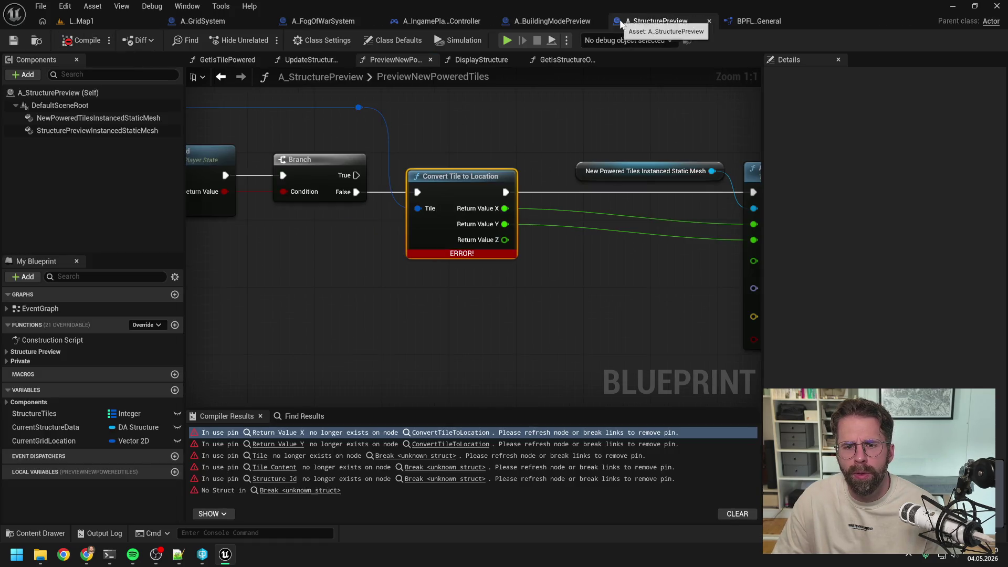
# Add a Break Tile Data node from Get Tile Data's Return Value in A_StructurePreview.
pyautogui.click(89, 42)
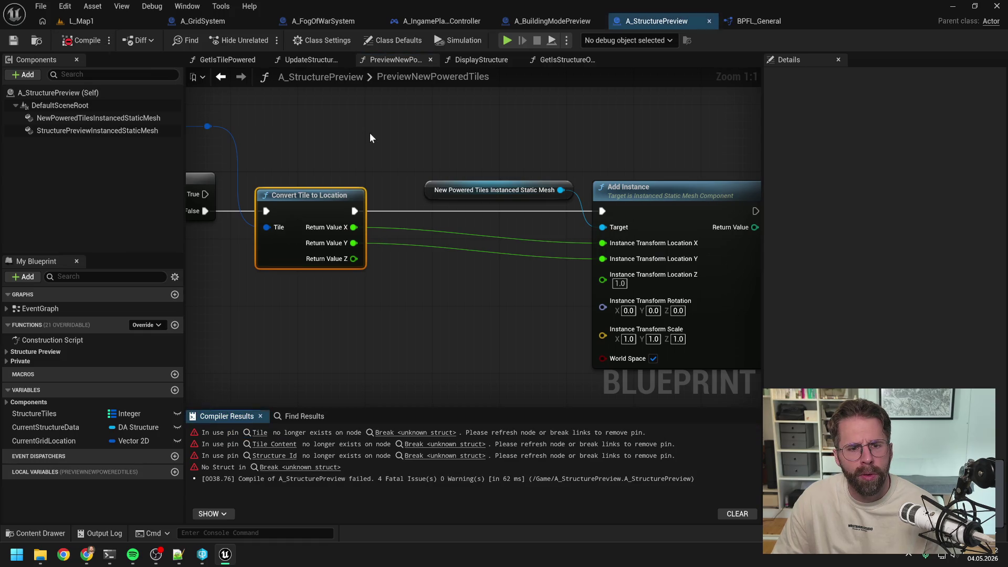
pyautogui.click(430, 432)
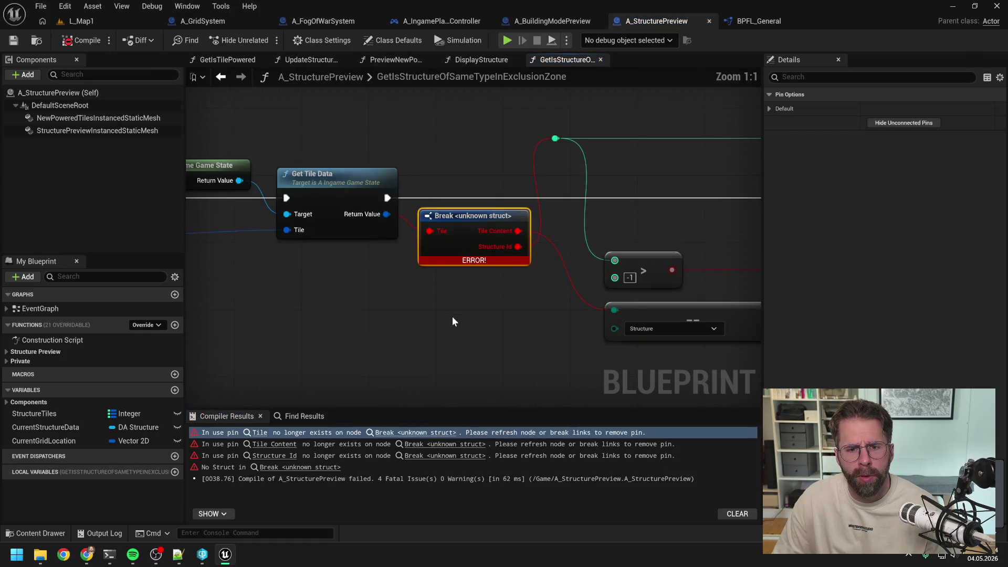
pyautogui.moveTo(394, 227); pyautogui.dragTo(422, 323)
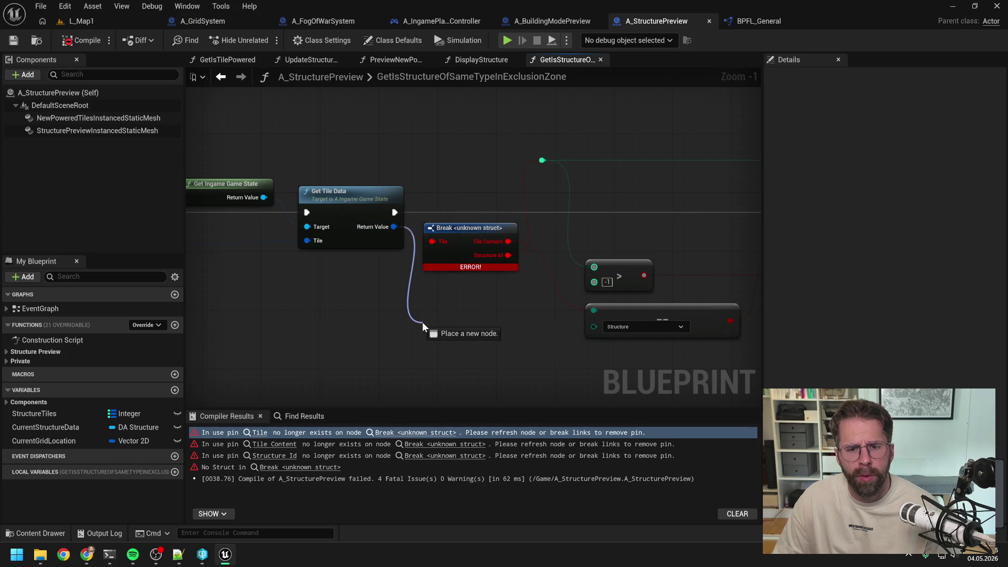
pyautogui.write('br')
pyautogui.press('Return')
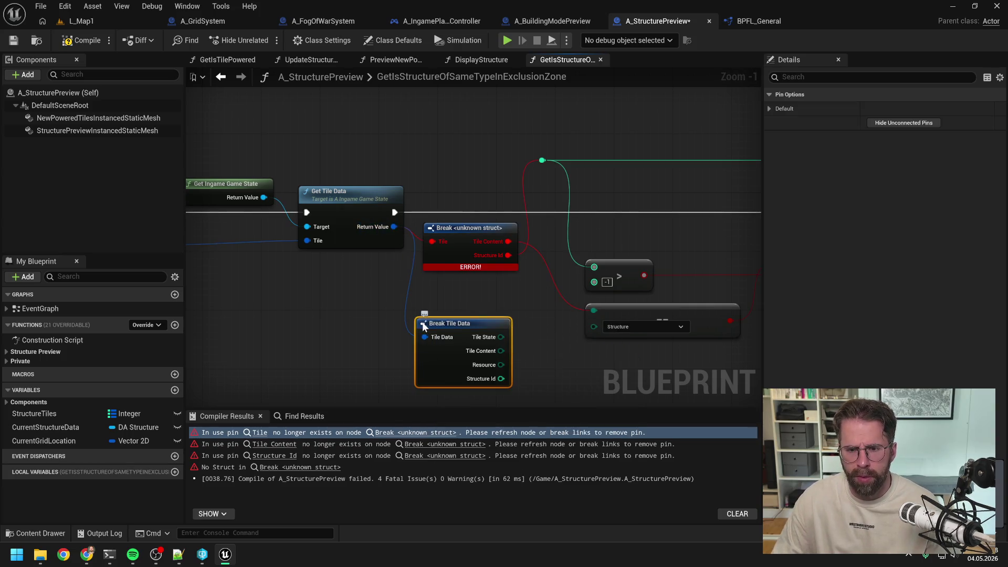
pyautogui.moveTo(505, 367)
pyautogui.mouseDown()
pyautogui.moveTo(468, 357)
pyautogui.moveTo(507, 313)
pyautogui.mouseUp()
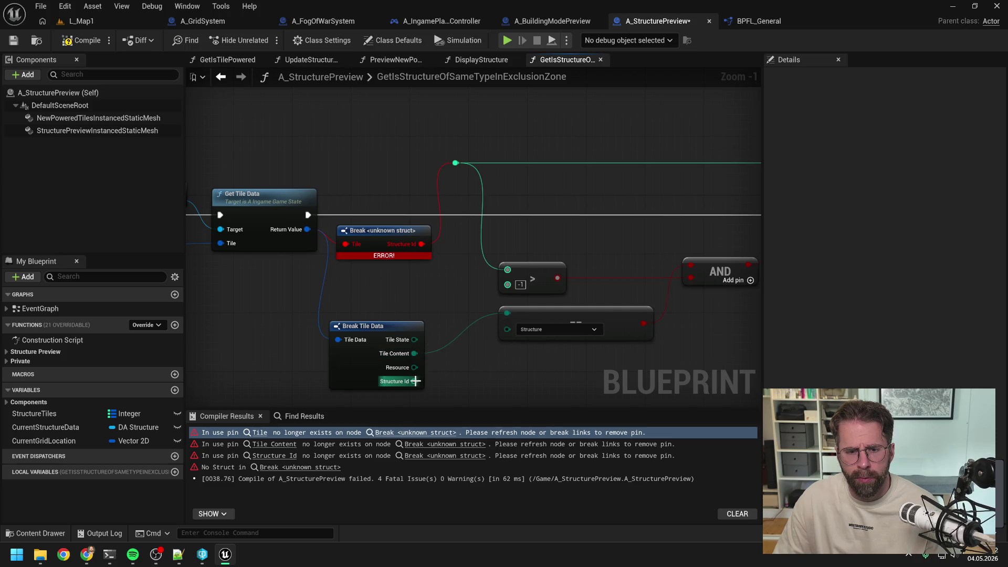
# Wire Structure Id into the greater-than check, delete the broken Break node, and compile.
pyautogui.moveTo(416, 381); pyautogui.dragTo(453, 164)
pyautogui.click(389, 232)
pyautogui.press('Delete')
pyautogui.moveTo(381, 326); pyautogui.dragTo(389, 223)
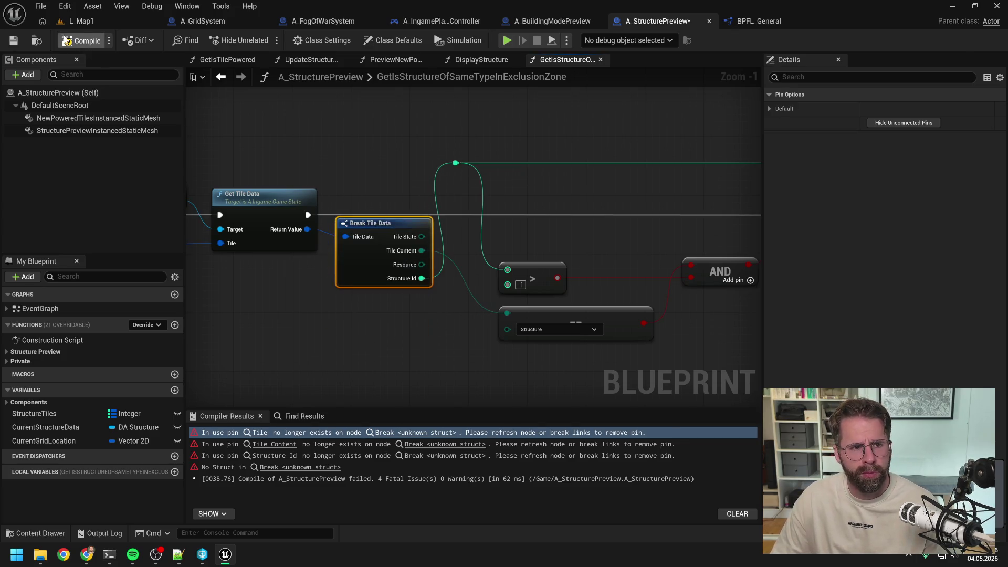
pyautogui.click(66, 42)
pyautogui.click(552, 21)
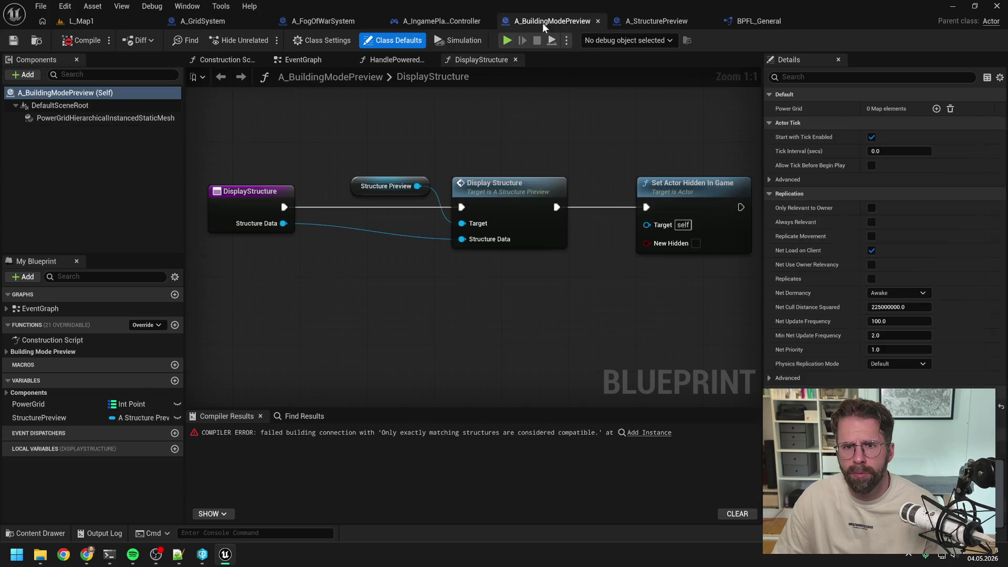
# Recompile A_BuildingModePreview, then refresh Convert Tile to Location and the quad-check nodes in A_IngamePlayerController.
pyautogui.click(81, 40)
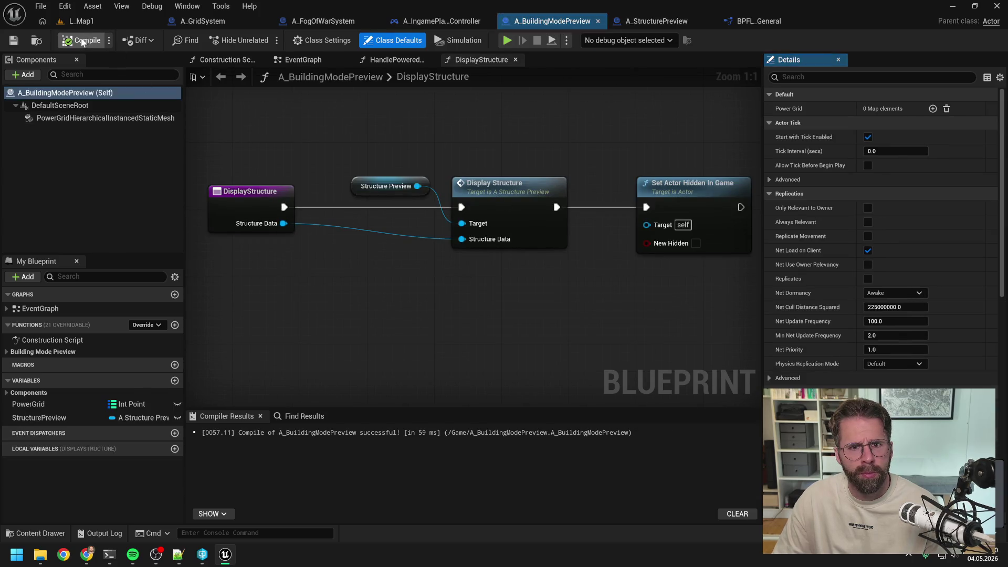
pyautogui.click(440, 21)
pyautogui.click(304, 432)
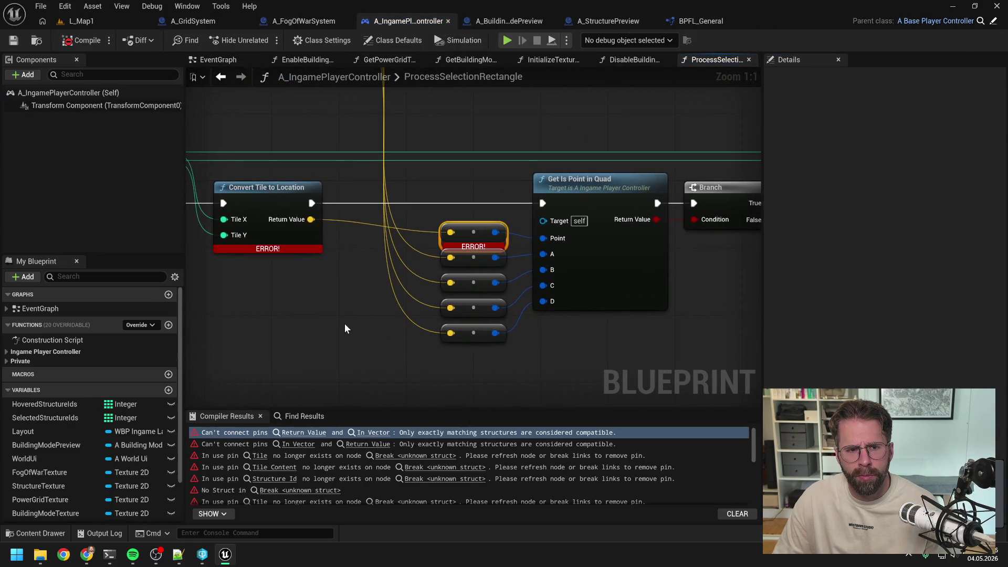
pyautogui.scroll(-2, 344, 323)
pyautogui.moveTo(410, 316); pyautogui.dragTo(648, 208)
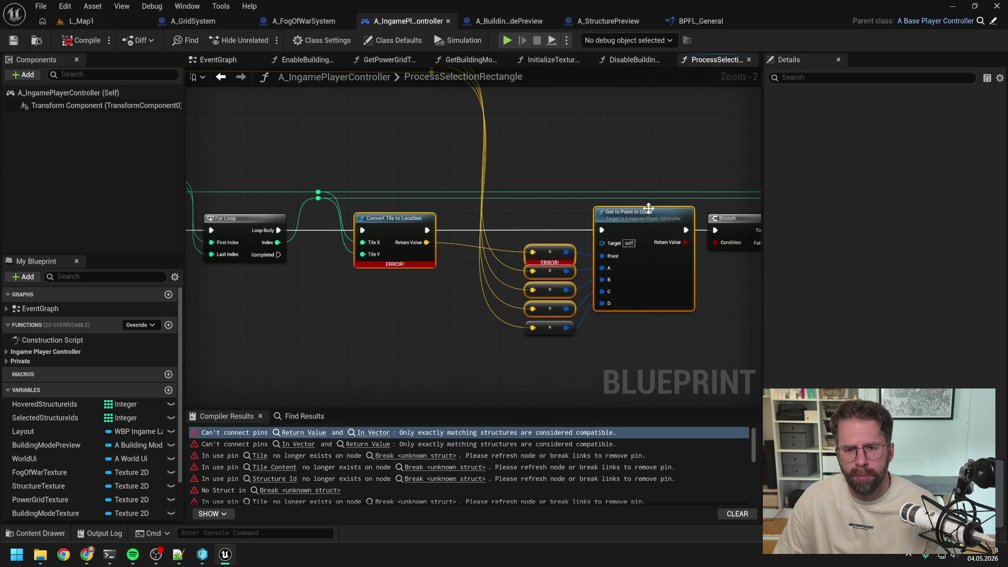
pyautogui.rightClick(636, 218)
pyautogui.click(663, 295)
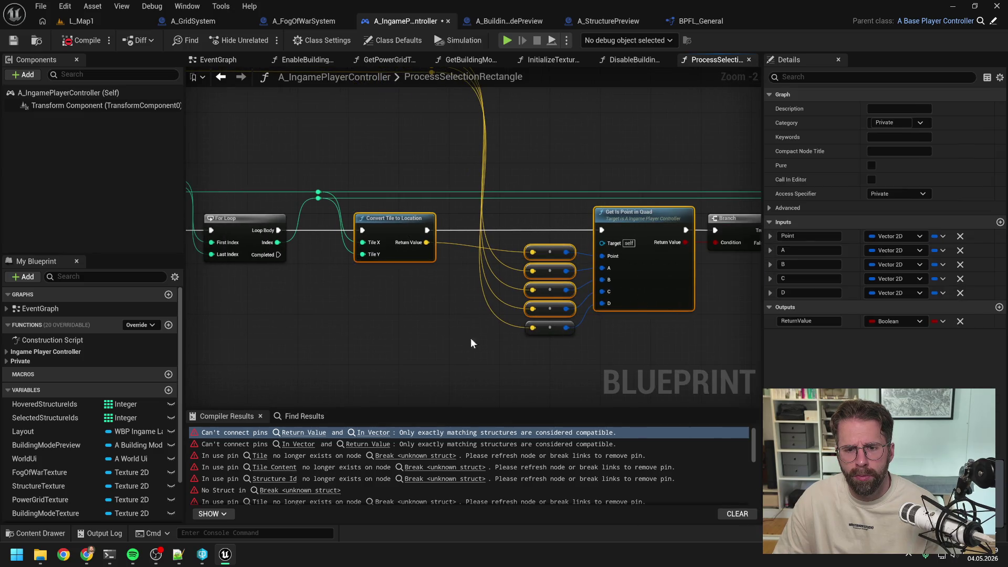
# Recompile, go to the broken Break node, and add a Break Tile Data node from Get Tile Data.
pyautogui.click(92, 46)
pyautogui.click(420, 433)
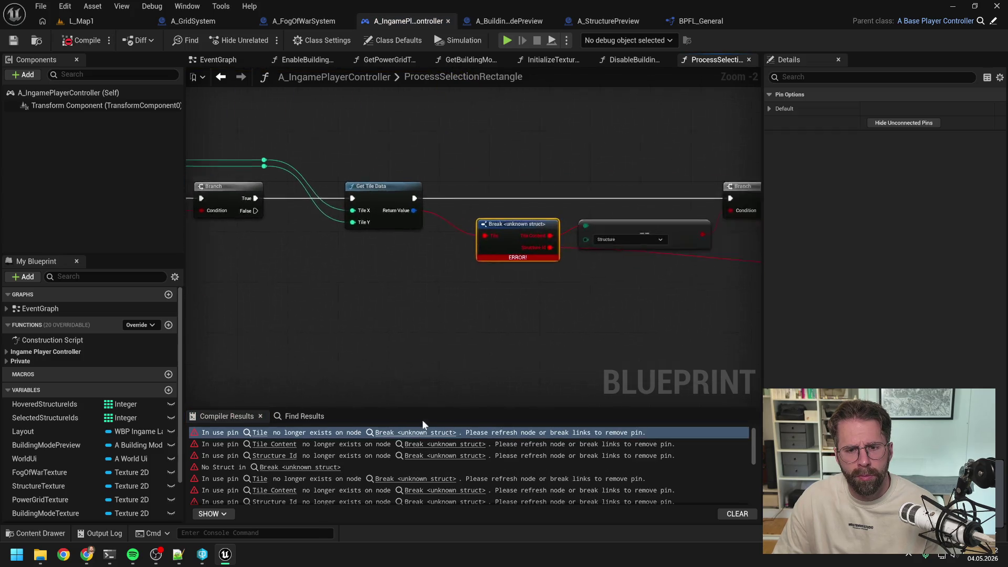
pyautogui.click(412, 333)
pyautogui.scroll(-1, 395, 320)
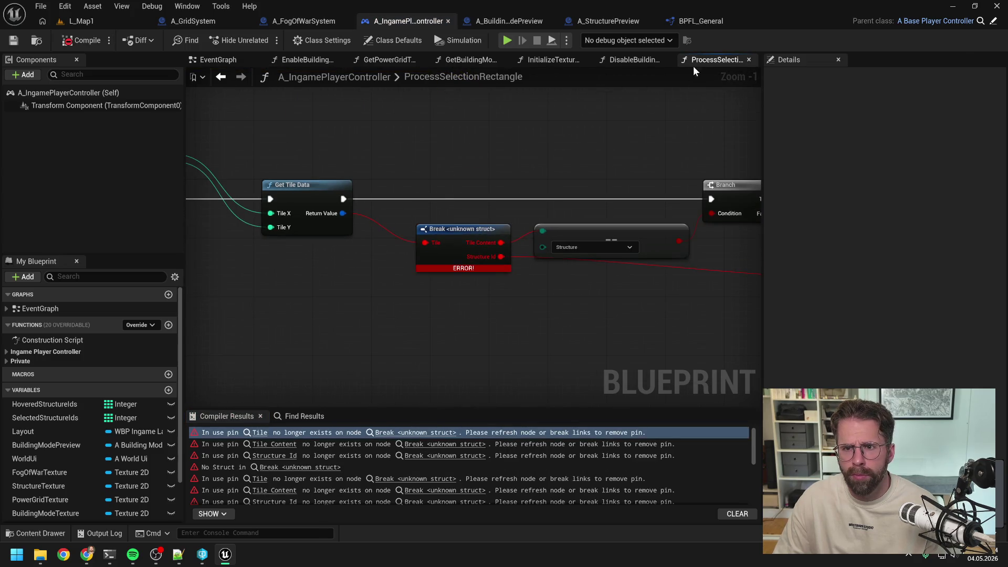
pyautogui.moveTo(573, 179); pyautogui.dragTo(521, 166)
pyautogui.moveTo(291, 201); pyautogui.dragTo(327, 291)
pyautogui.write('break')
pyautogui.press('Return')
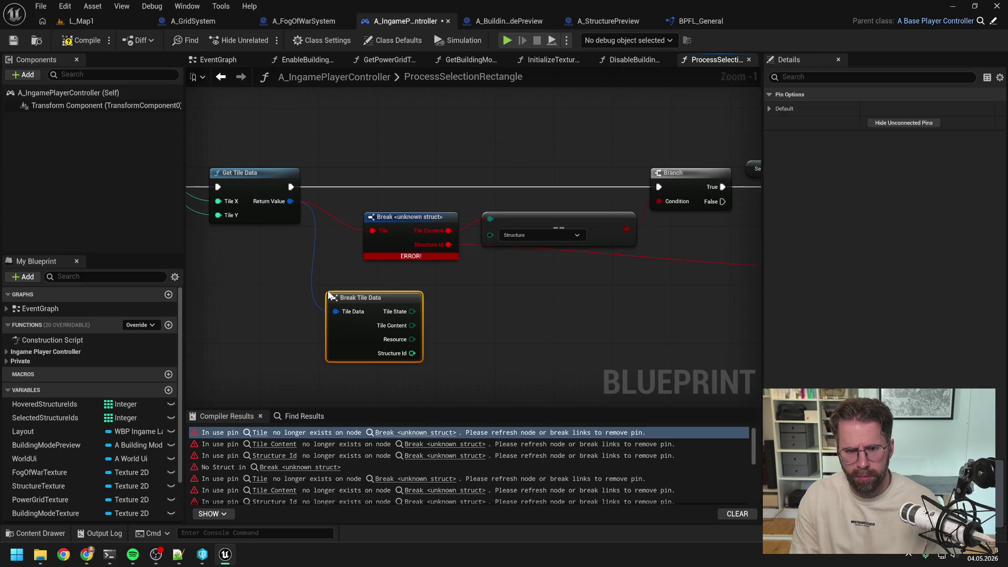
pyautogui.hotkey('ctrl', 's')
# Wire Tile Content and Structure Id from Break Tile Data, delete the broken Break, and save.
pyautogui.click(513, 299)
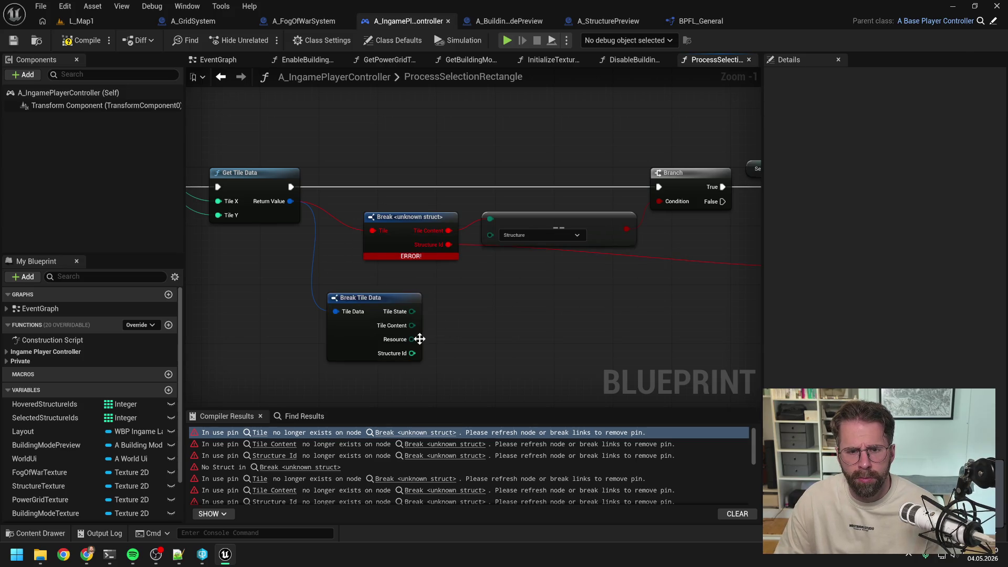
pyautogui.moveTo(414, 326); pyautogui.dragTo(489, 219)
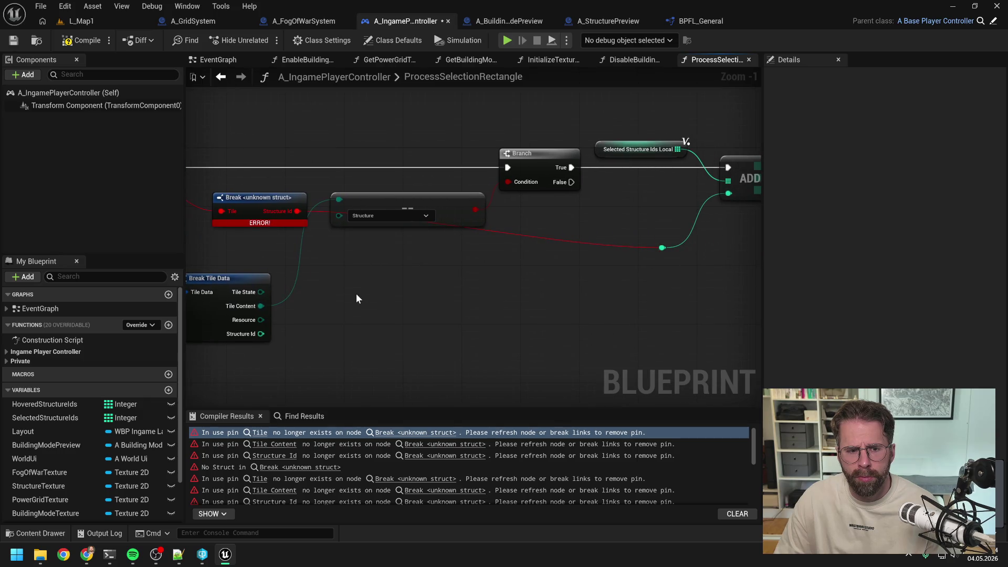
pyautogui.moveTo(261, 334); pyautogui.dragTo(662, 247)
pyautogui.click(345, 236)
pyautogui.press('Delete')
pyautogui.moveTo(292, 304); pyautogui.dragTo(304, 215)
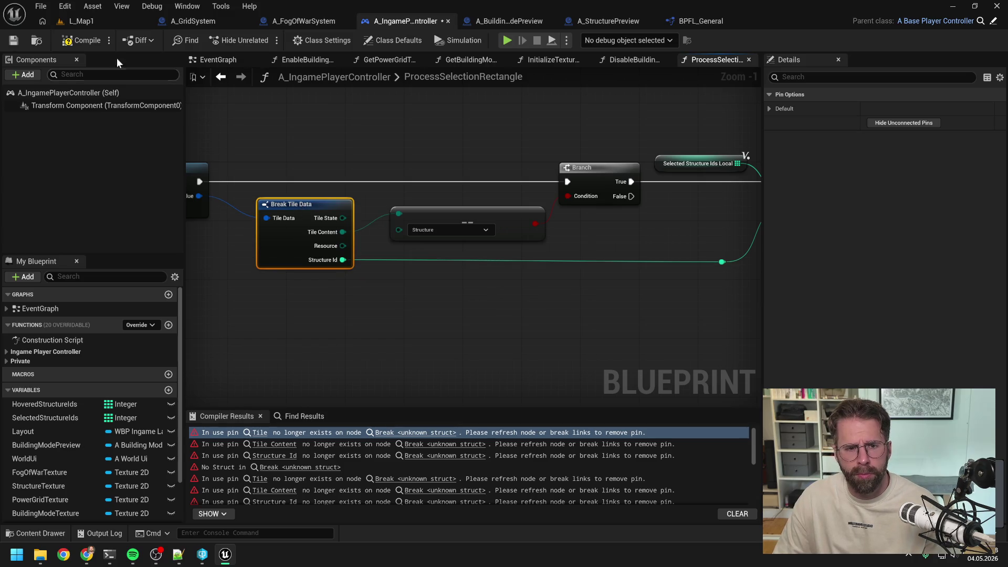
pyautogui.hotkey('ctrl', 's')
# Add another Break Tile Data node from Get Tile Data at the next broken Break.
pyautogui.click(436, 444)
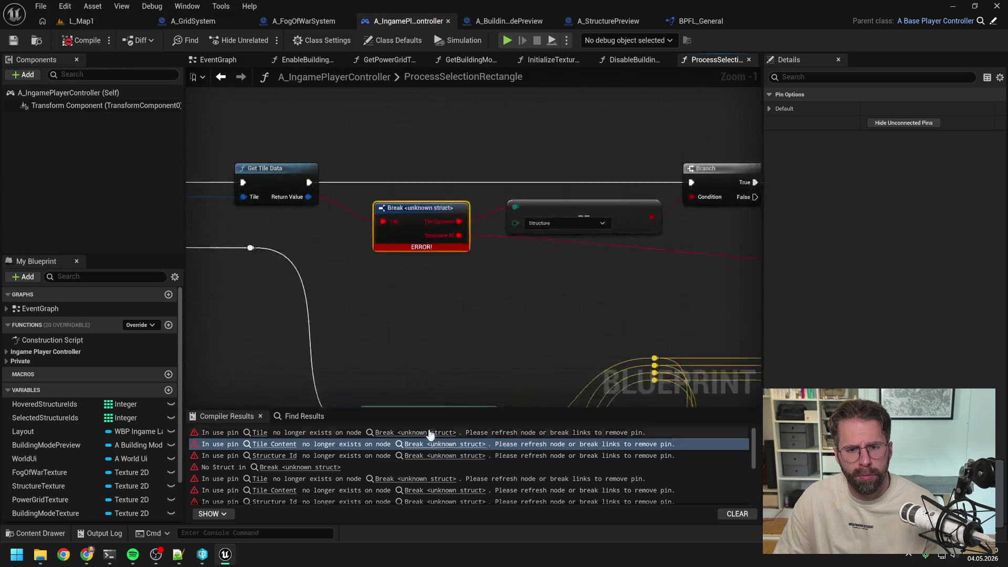
pyautogui.moveTo(344, 203); pyautogui.dragTo(402, 280)
pyautogui.write('brea')
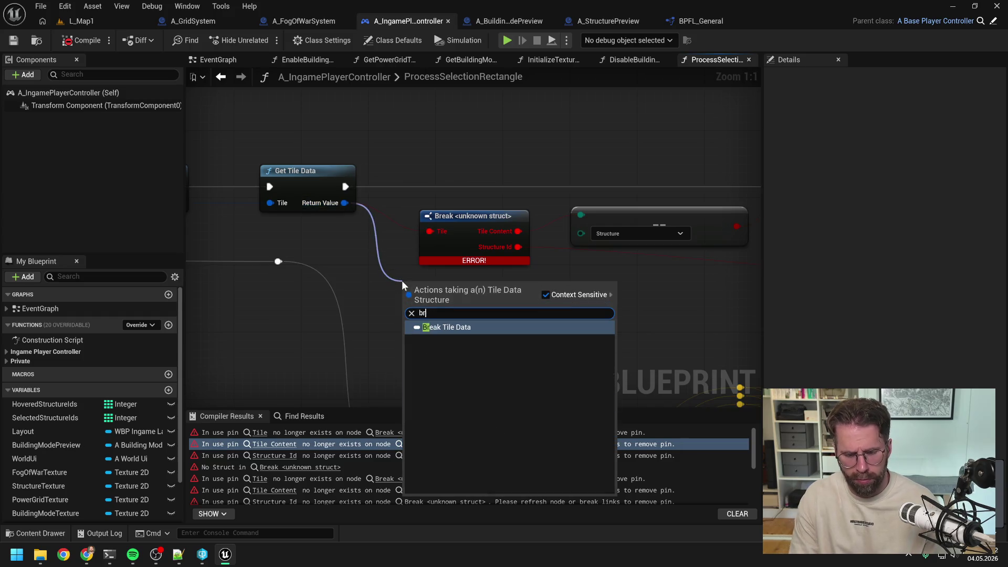
pyautogui.press('Return')
# Reconnect Tile Content and Structure Id to the new node and delete that broken Break node.
pyautogui.scroll(-1, 502, 329)
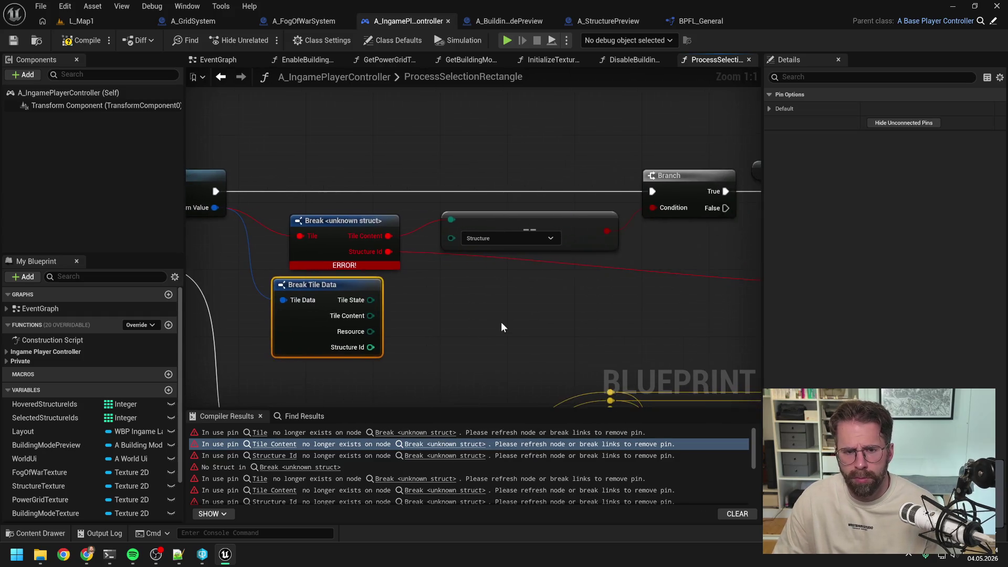
pyautogui.moveTo(387, 317); pyautogui.dragTo(455, 234)
pyautogui.scroll(-1, 408, 321)
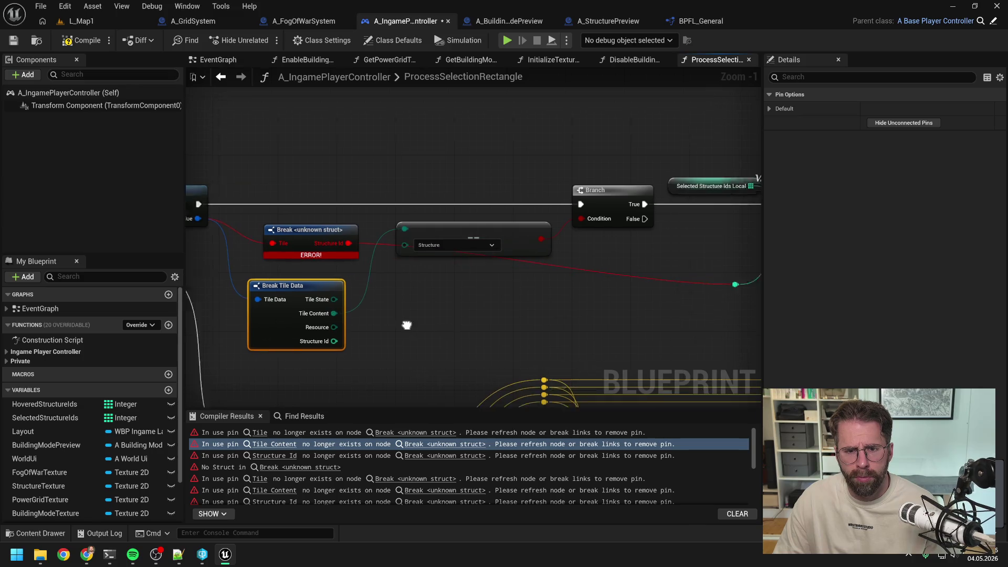
pyautogui.moveTo(302, 337); pyautogui.dragTo(646, 289)
pyautogui.click(399, 253)
pyautogui.press('Delete')
pyautogui.moveTo(385, 303); pyautogui.dragTo(385, 252)
pyautogui.click(362, 234)
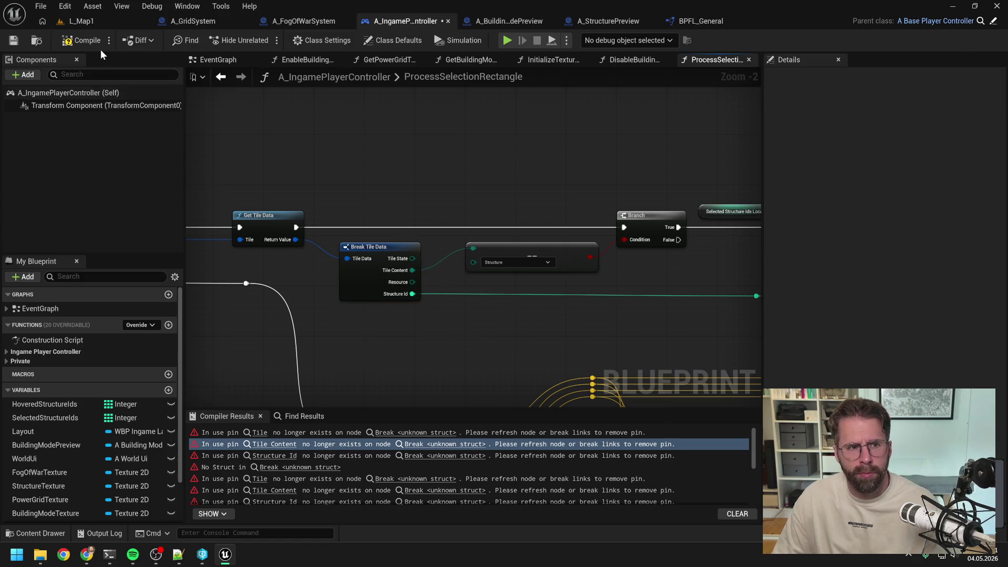
pyautogui.click(434, 456)
# Replace the first broken struct break with a Break Tile Data node wired to Tile Content and Structure Id, then compile.
pyautogui.moveTo(344, 202); pyautogui.dragTo(392, 296)
pyautogui.write('break')
pyautogui.press('Return')
pyautogui.moveTo(517, 342)
pyautogui.mouseDown()
pyautogui.moveTo(443, 347)
pyautogui.moveTo(488, 213)
pyautogui.mouseUp()
pyautogui.scroll(-2, 475, 317)
pyautogui.moveTo(475, 318); pyautogui.dragTo(395, 314)
pyautogui.moveTo(298, 352); pyautogui.dragTo(654, 292)
pyautogui.moveTo(437, 295); pyautogui.dragTo(472, 297)
pyautogui.click(333, 254)
pyautogui.press('Delete')
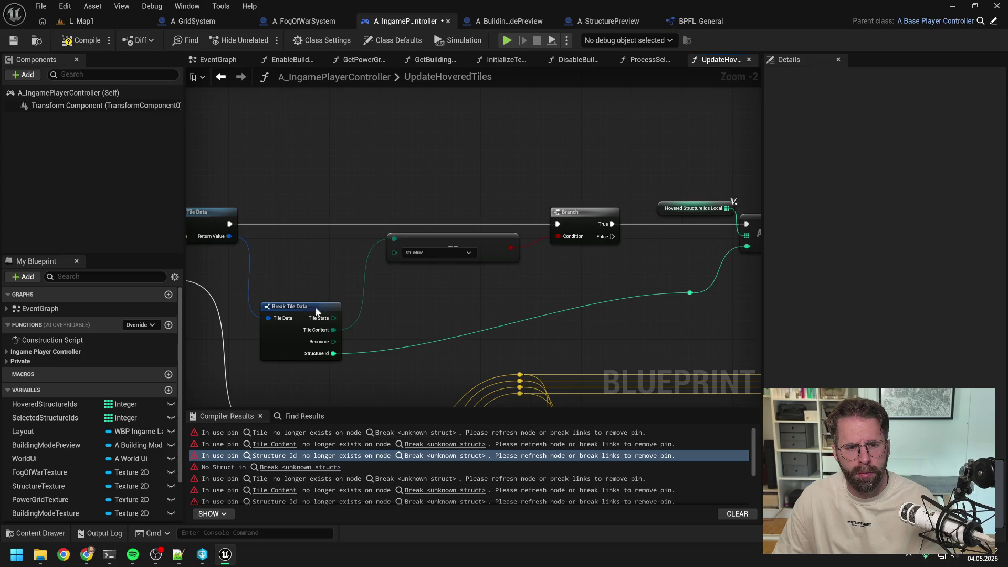
pyautogui.moveTo(322, 307); pyautogui.dragTo(334, 244)
pyautogui.click(80, 40)
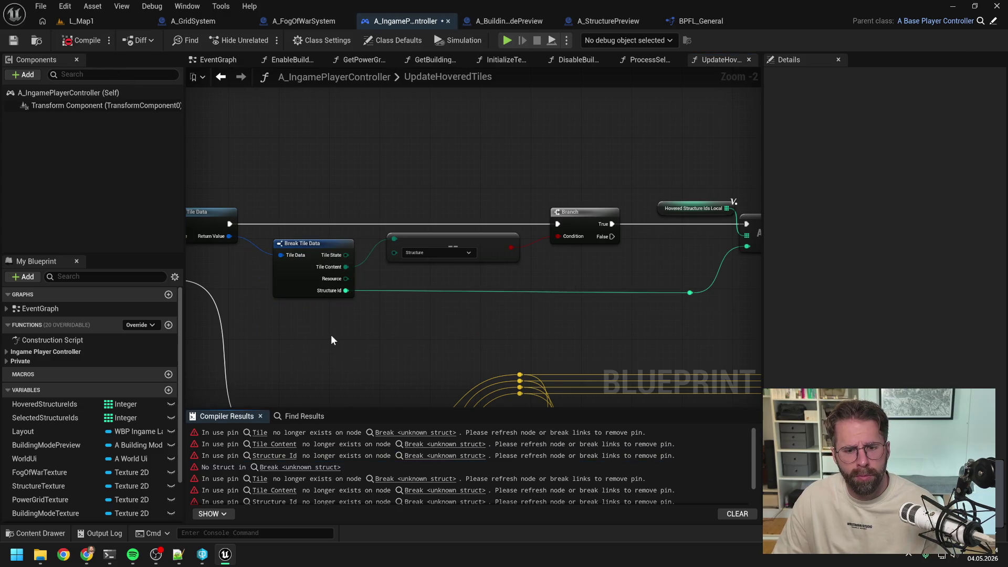
# At the next error, add a second Break Tile Data node and wire Tile Content to the structure comparison.
pyautogui.click(307, 467)
pyautogui.scroll(2, 455, 348)
pyautogui.moveTo(361, 197); pyautogui.dragTo(399, 270)
pyautogui.write('break')
pyautogui.press('Return')
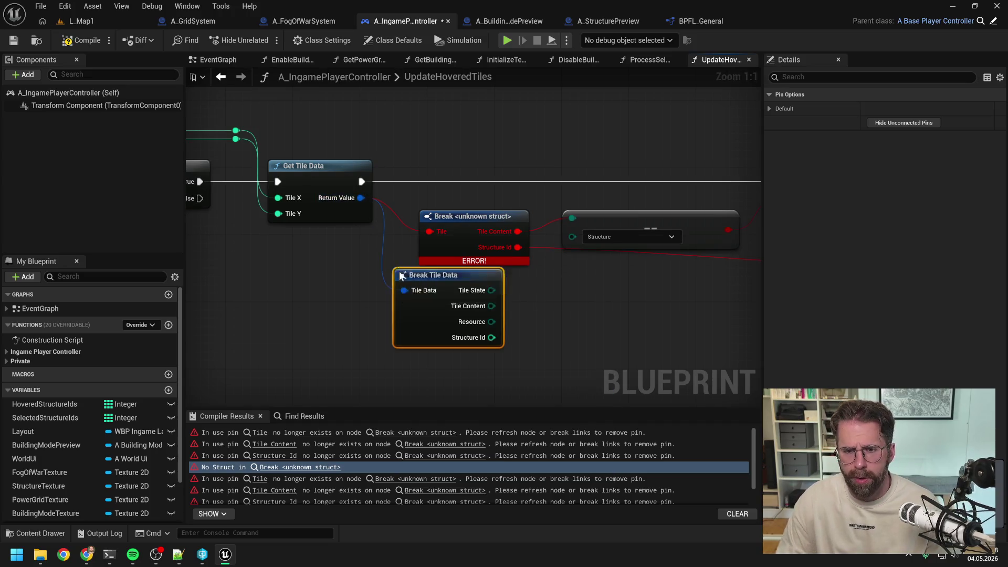
pyautogui.moveTo(580, 309); pyautogui.dragTo(466, 318)
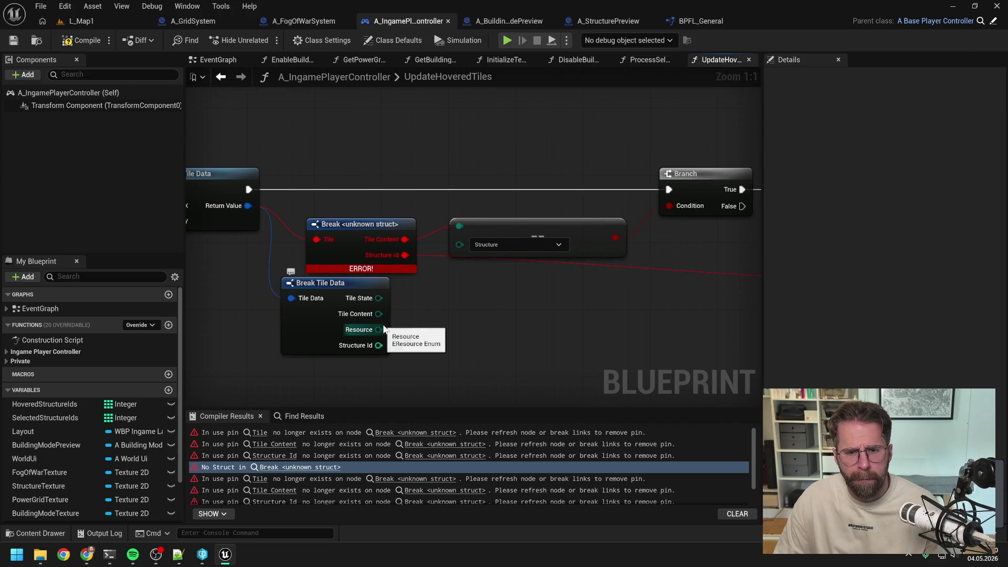
pyautogui.moveTo(378, 314); pyautogui.dragTo(458, 227)
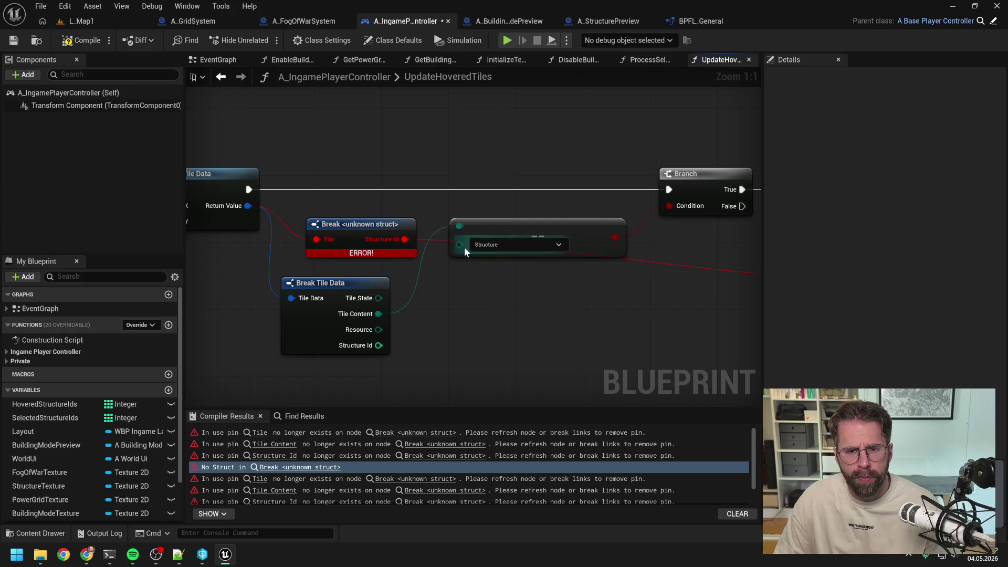
pyautogui.scroll(-1, 489, 323)
pyautogui.moveTo(490, 322); pyautogui.dragTo(390, 323)
# Wire its Structure Id downstream, delete the broken struct node, and recompile with F7.
pyautogui.moveTo(291, 341); pyautogui.dragTo(699, 282)
pyautogui.moveTo(290, 232); pyautogui.dragTo(329, 246)
pyautogui.click(330, 245)
pyautogui.press('Delete')
pyautogui.moveTo(302, 301); pyautogui.dragTo(310, 242)
pyautogui.click(373, 349)
pyautogui.press('F7')
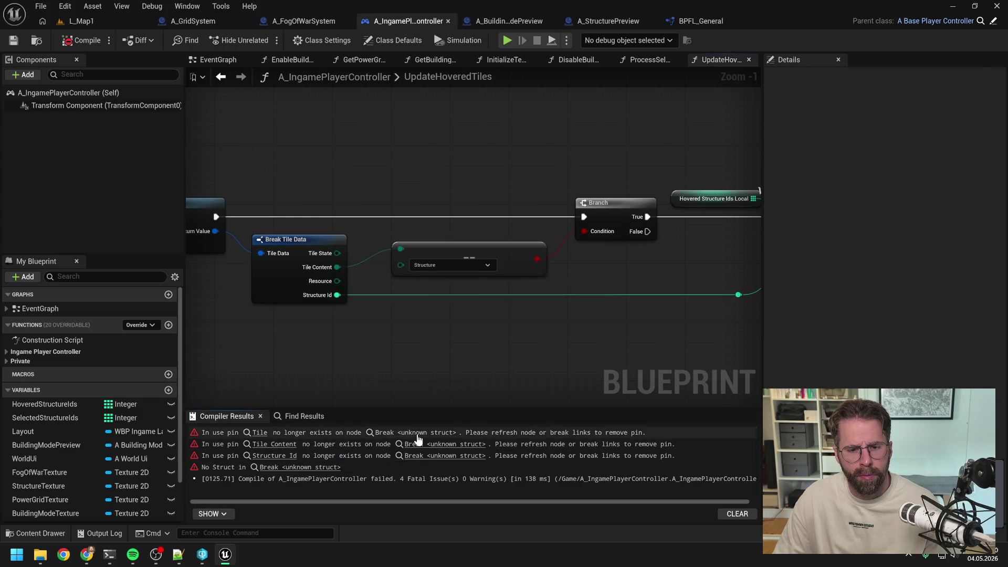
# Swap the last broken struct break for a wired Break Tile Data node and compile the player controller.
pyautogui.click(414, 432)
pyautogui.moveTo(361, 219); pyautogui.dragTo(393, 286)
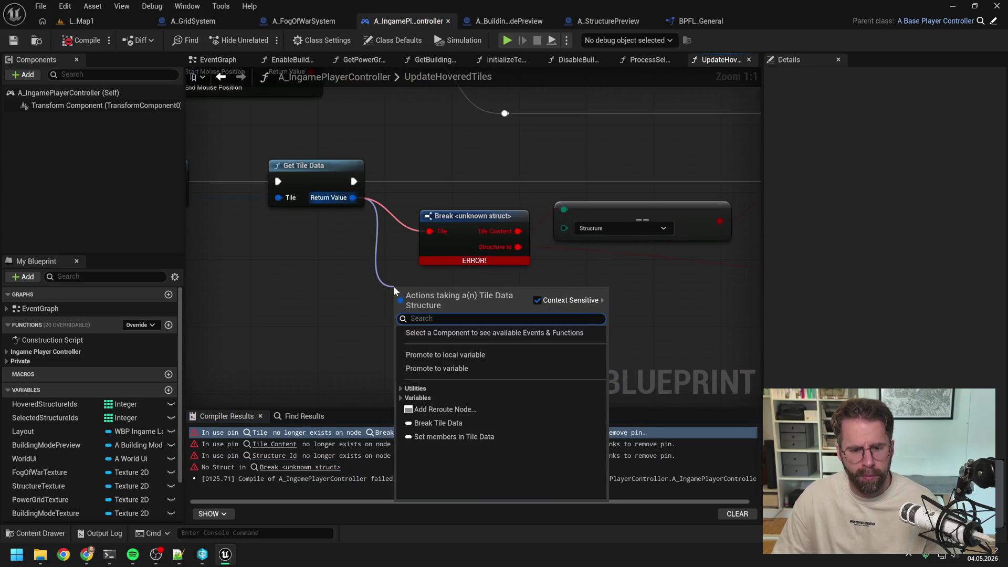
pyautogui.write('break')
pyautogui.press('Return')
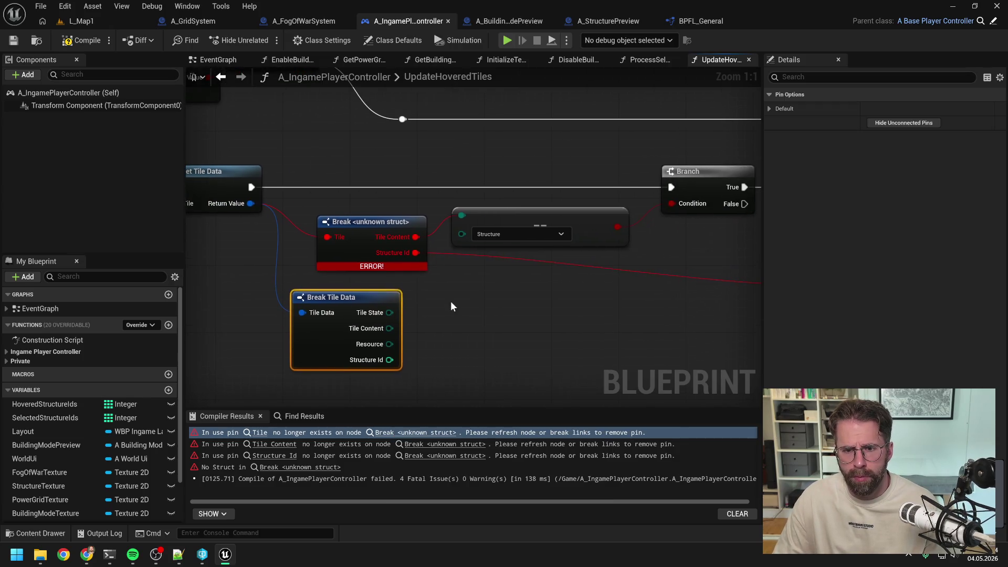
pyautogui.click(450, 304)
pyautogui.moveTo(389, 329); pyautogui.dragTo(460, 215)
pyautogui.scroll(-2, 380, 306)
pyautogui.moveTo(292, 329); pyautogui.dragTo(603, 277)
pyautogui.click(378, 237)
pyautogui.press('Delete')
pyautogui.moveTo(329, 288); pyautogui.dragTo(348, 225)
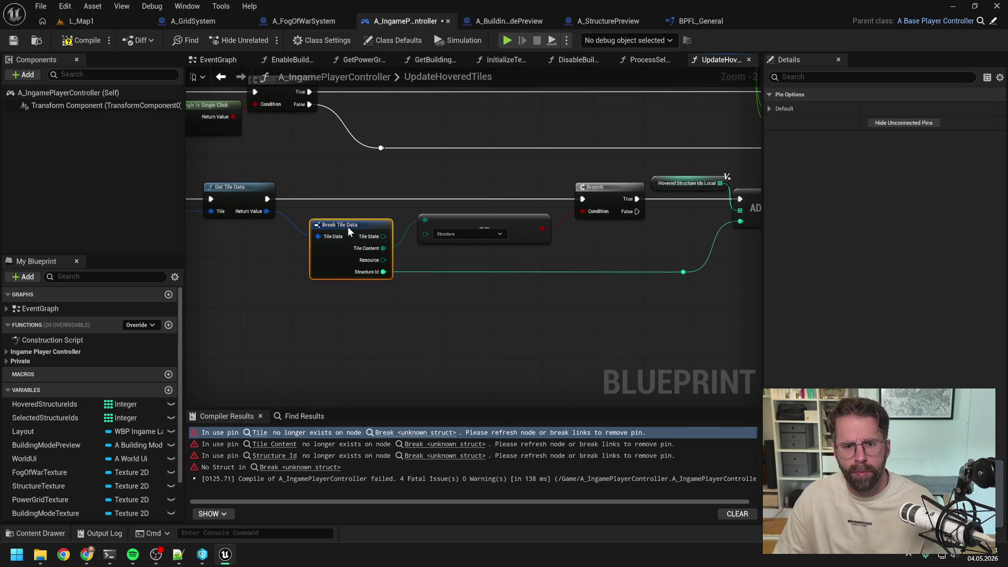
pyautogui.click(82, 42)
# Recompile A_FogOfWarSystem and A_GridSystem, inspecting the invalid Grid map variable errors.
pyautogui.click(303, 21)
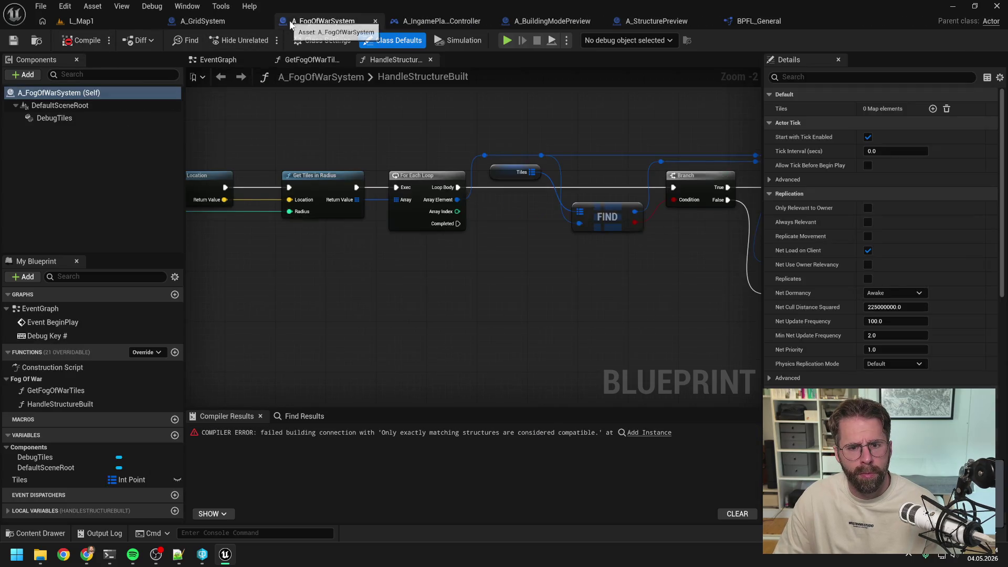
pyautogui.click(82, 40)
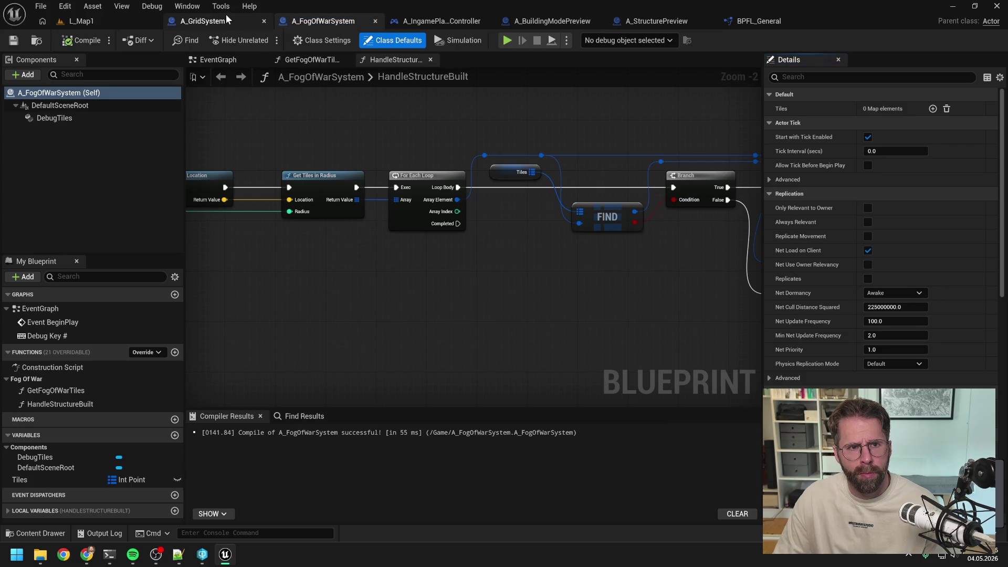
pyautogui.click(226, 19)
pyautogui.click(82, 40)
pyautogui.click(351, 436)
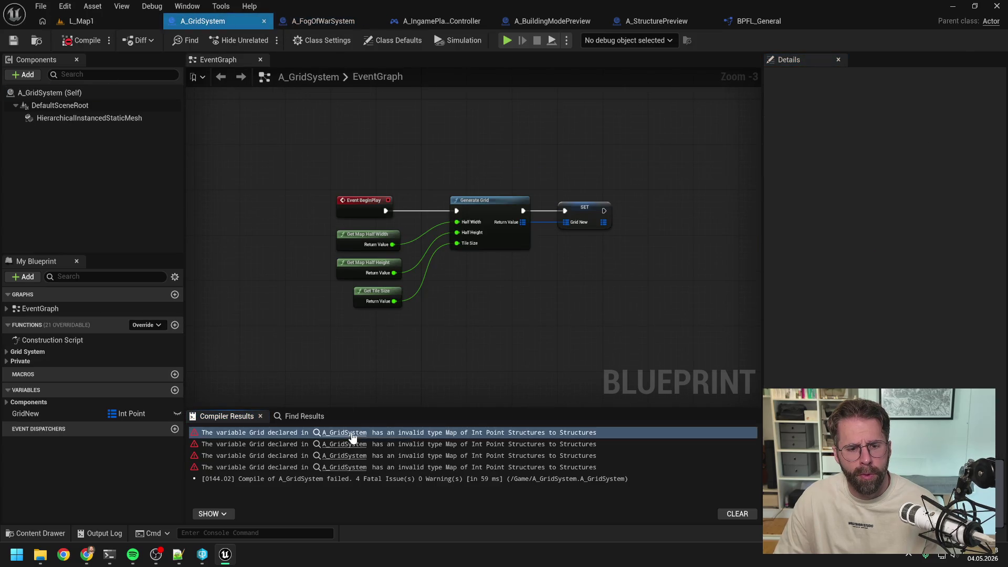
pyautogui.click(353, 444)
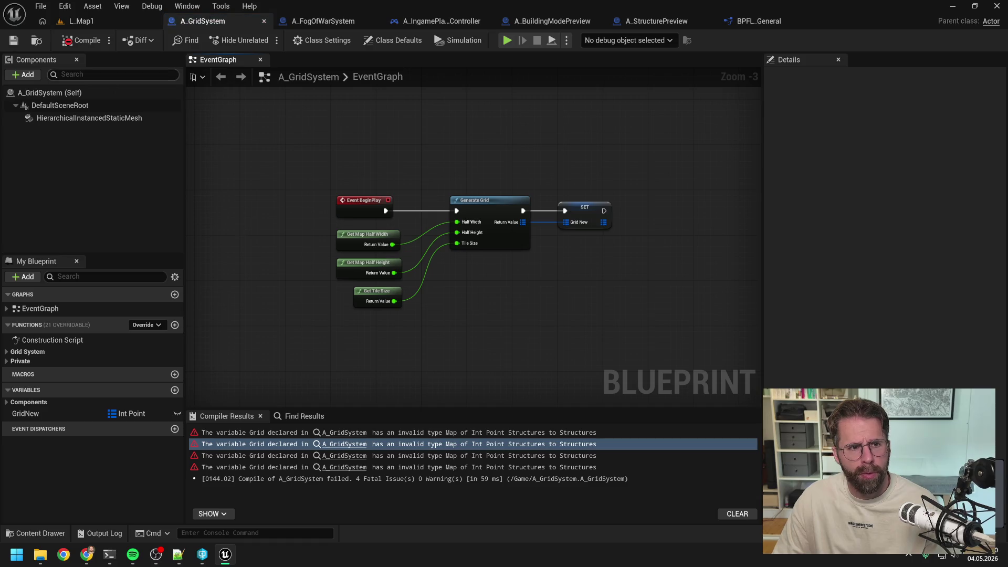
pyautogui.click(79, 40)
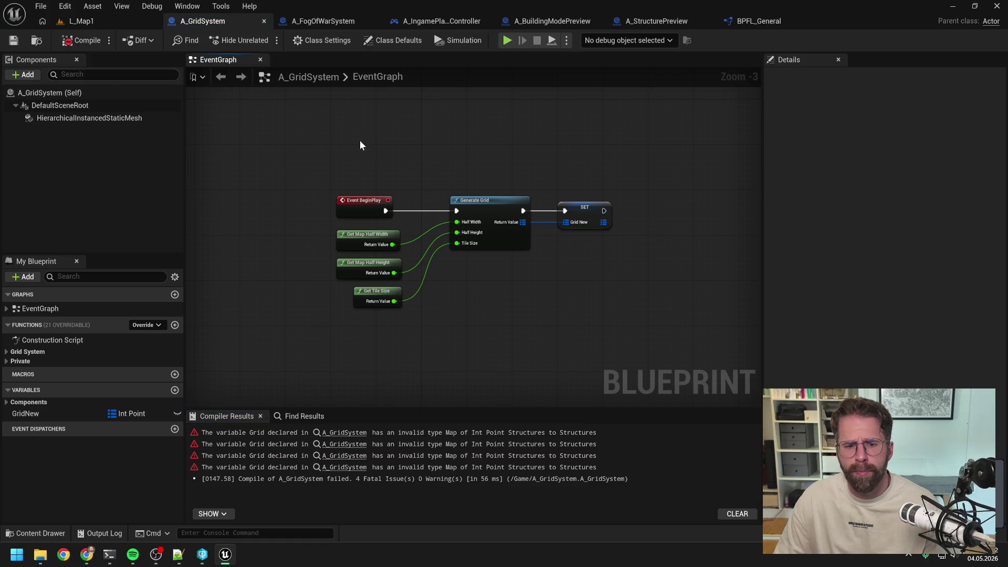
# Play L_Map1, open the failing A_GridSystem from the warning, then bring up the Content Drawer.
pyautogui.click(83, 21)
pyautogui.click(263, 40)
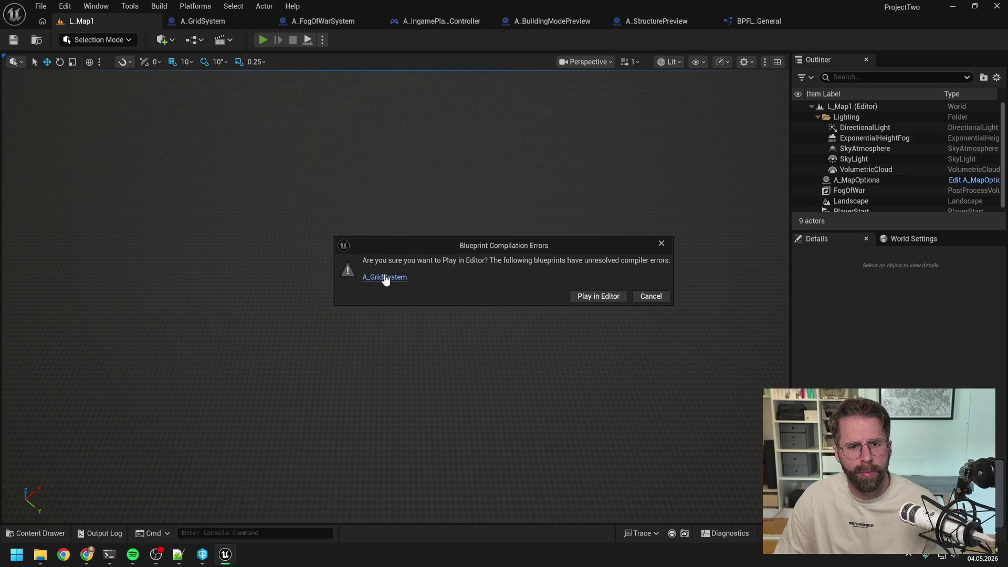
pyautogui.click(385, 277)
pyautogui.click(988, 36)
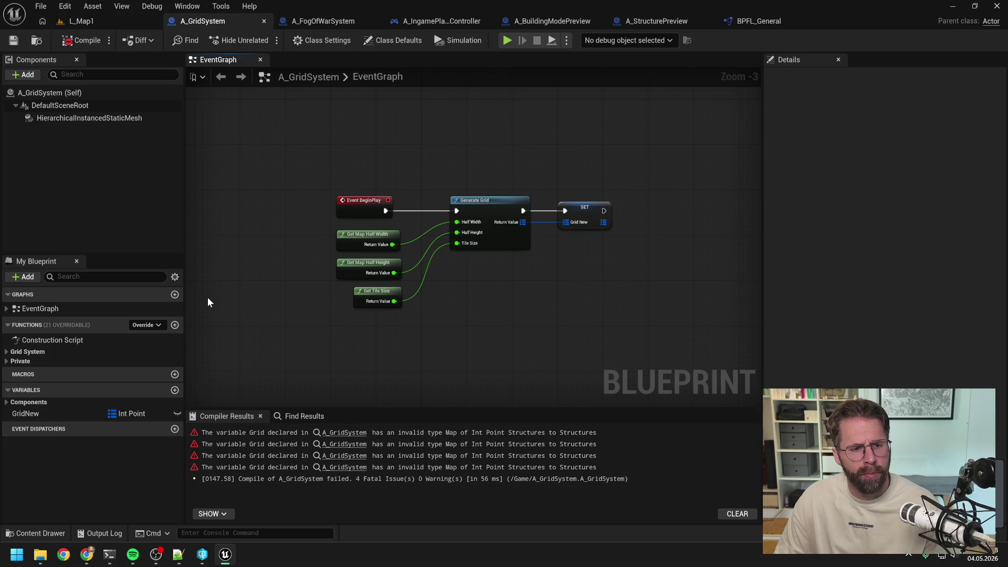
pyautogui.click(7, 351)
pyautogui.click(7, 351)
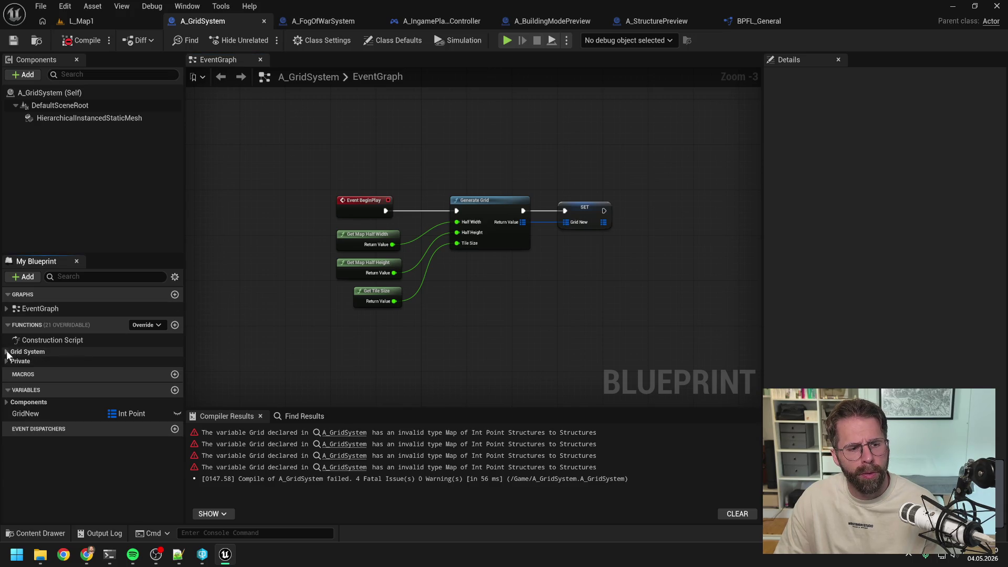
pyautogui.hotkey('ctrl', 'space')
# Filter the content drawer by 'gridsys', reload A_GridSystem from disk, and recompile it.
pyautogui.write('gridsys')
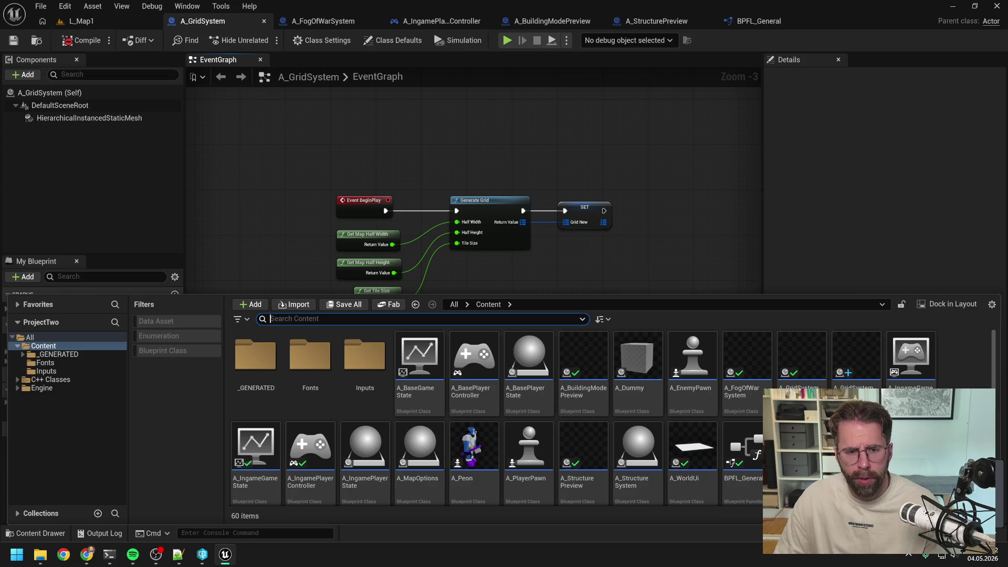
pyautogui.click(460, 484)
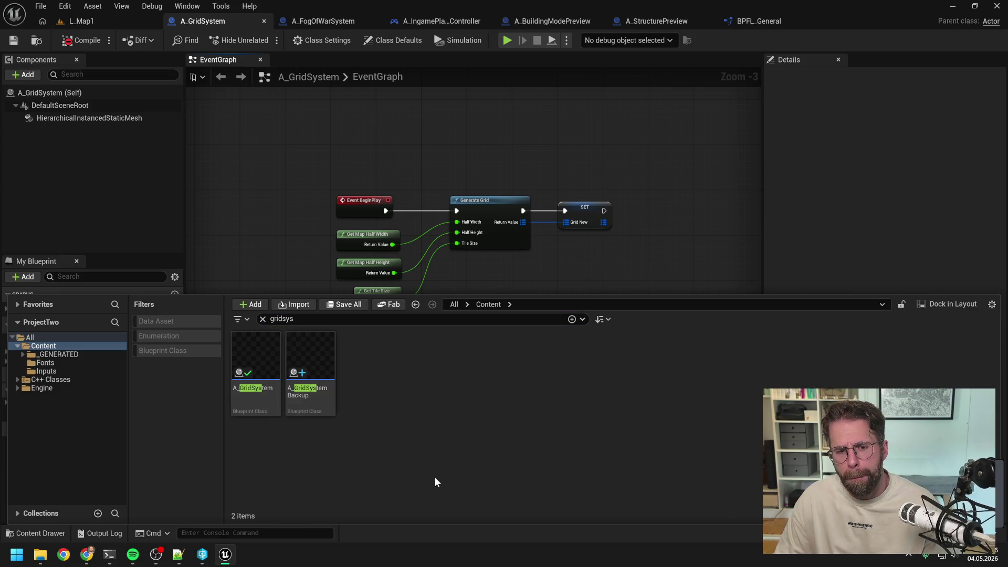
pyautogui.click(253, 402)
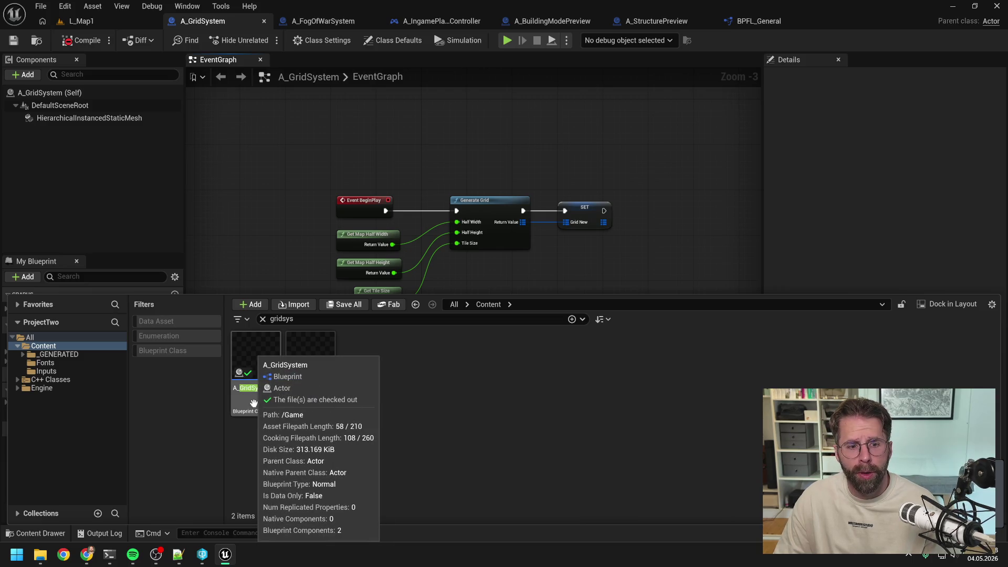
pyautogui.rightClick(254, 402)
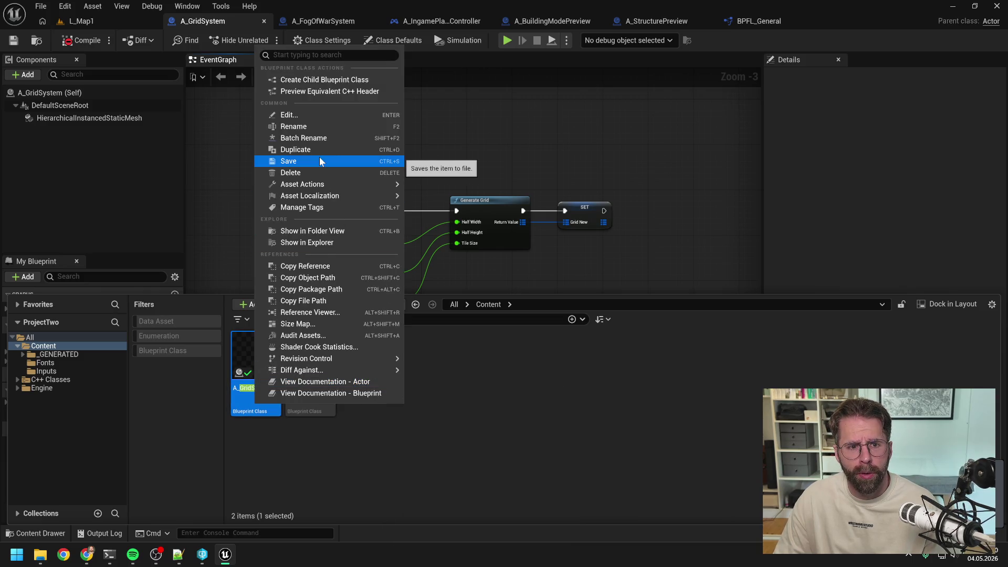
pyautogui.moveTo(326, 184)
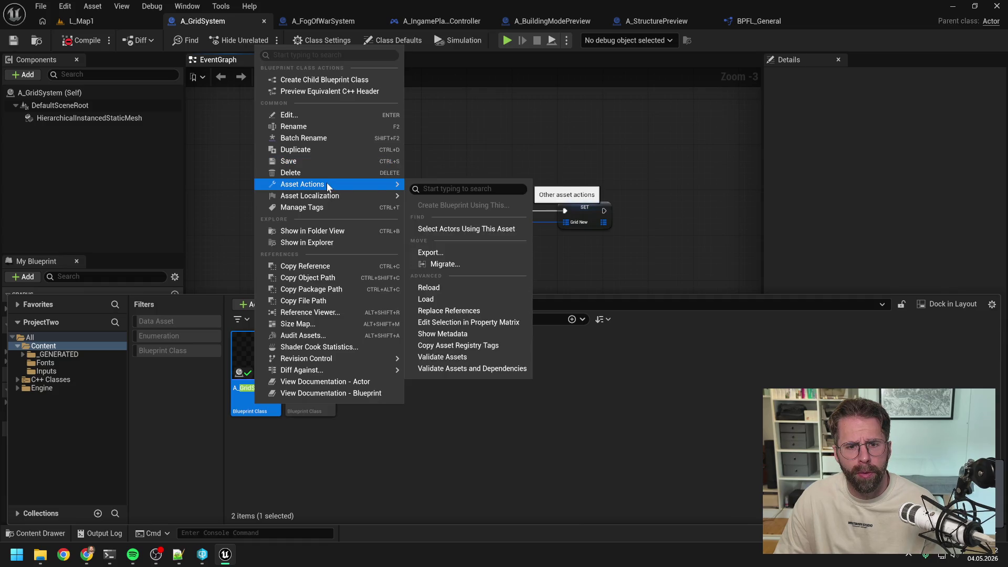
pyautogui.click(429, 287)
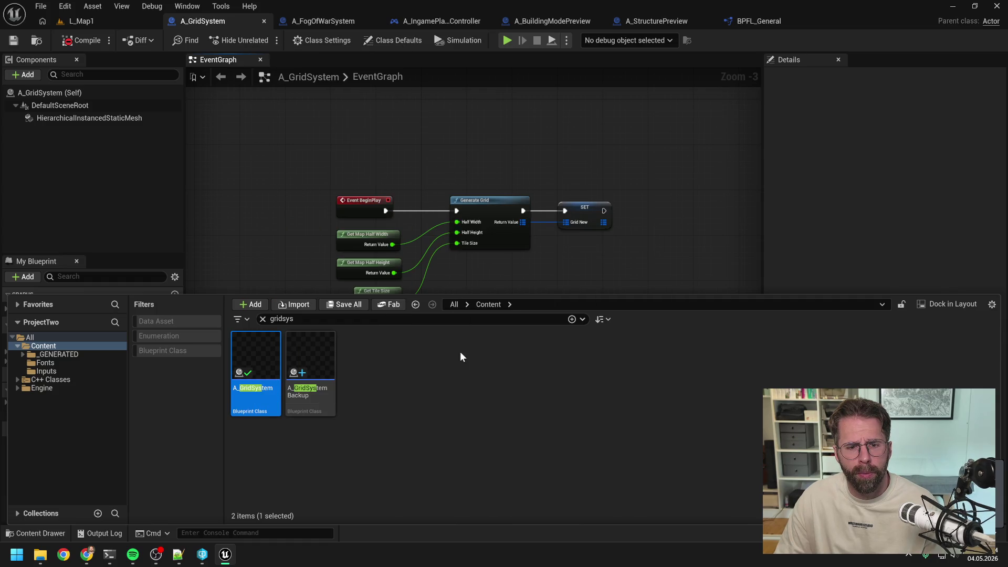
pyautogui.click(80, 41)
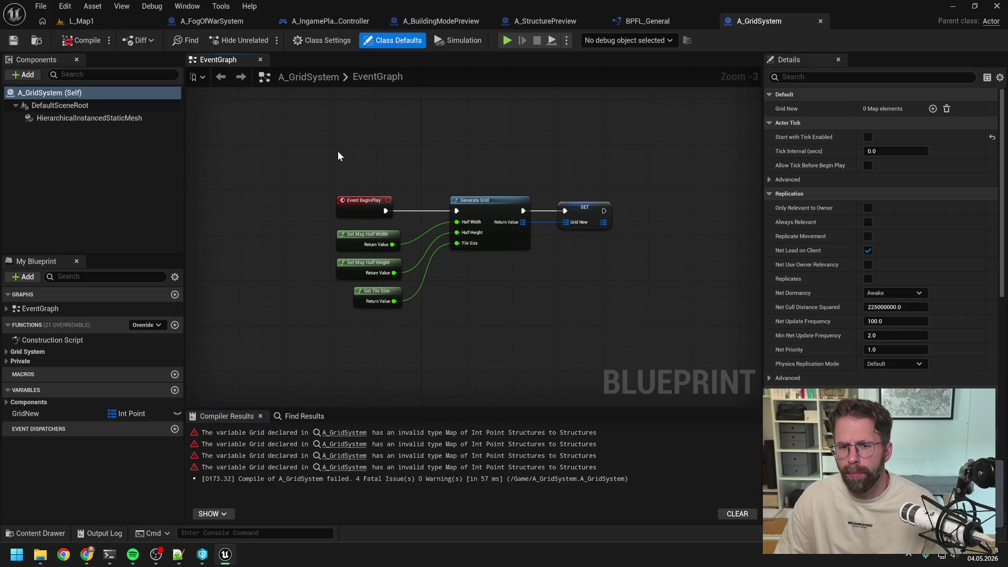
# Reopen the content drawer and bring up A_GridSystem's Asset Actions menu.
pyautogui.hotkey('ctrl', 'space')
pyautogui.rightClick(246, 361)
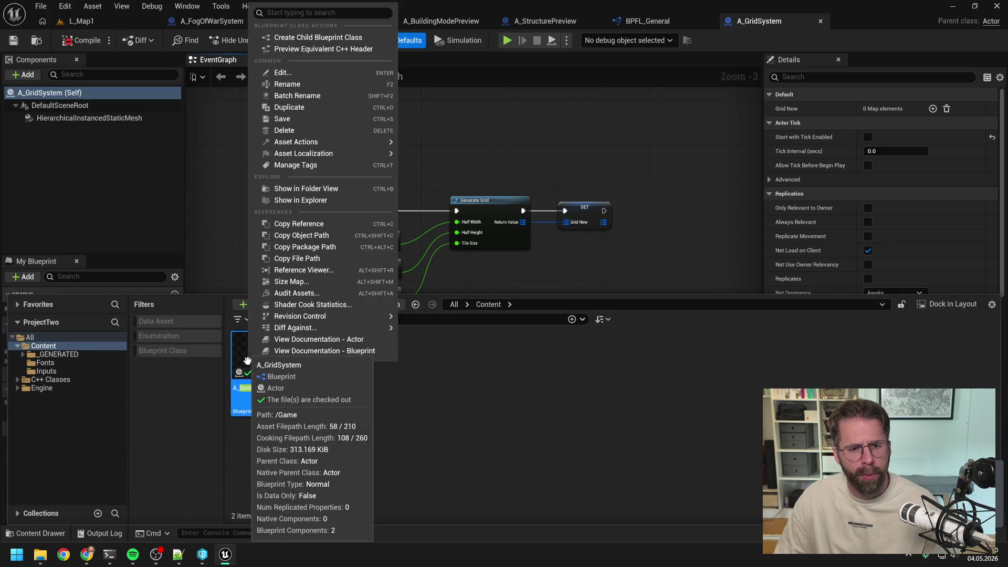
pyautogui.moveTo(309, 142)
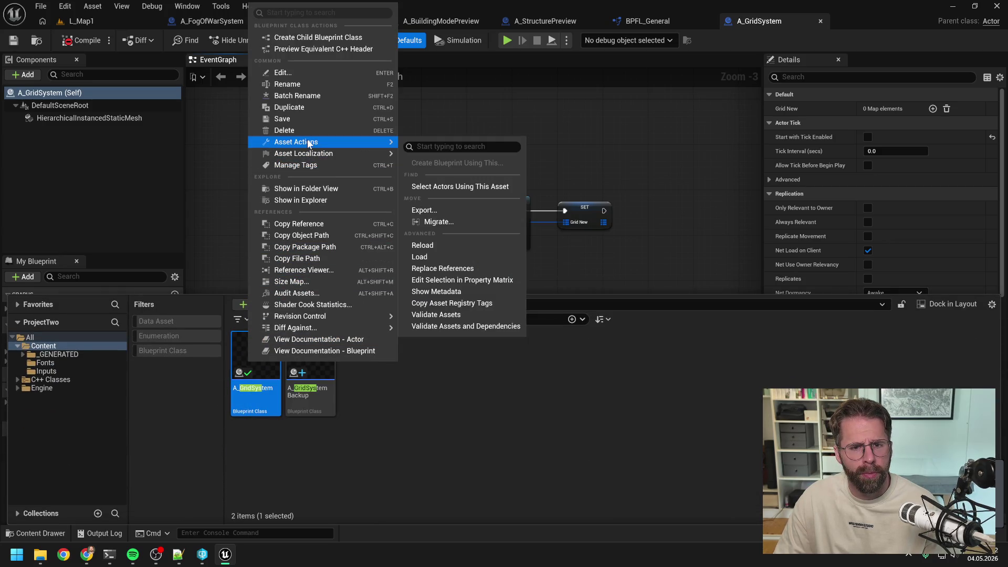
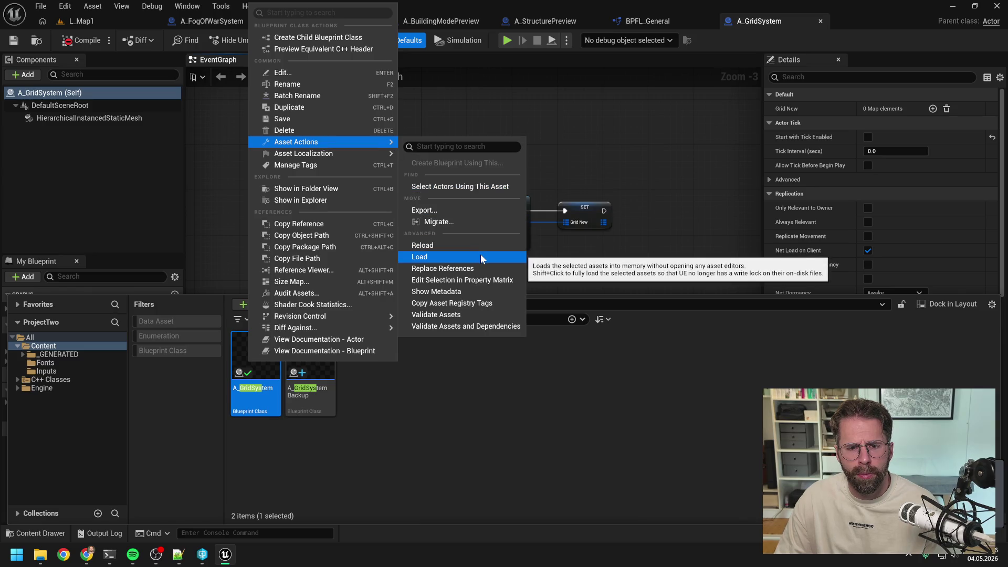
# Inspect the A_GridSystem asset and its asset actions in the Content Drawer.
pyautogui.click(461, 315)
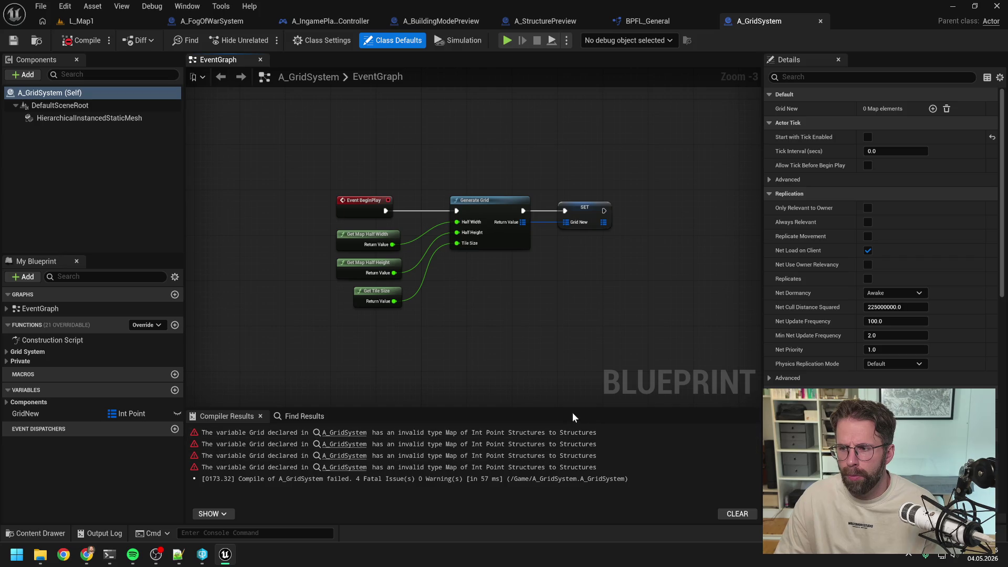
pyautogui.hotkey('ctrl', 'space')
pyautogui.click(265, 362)
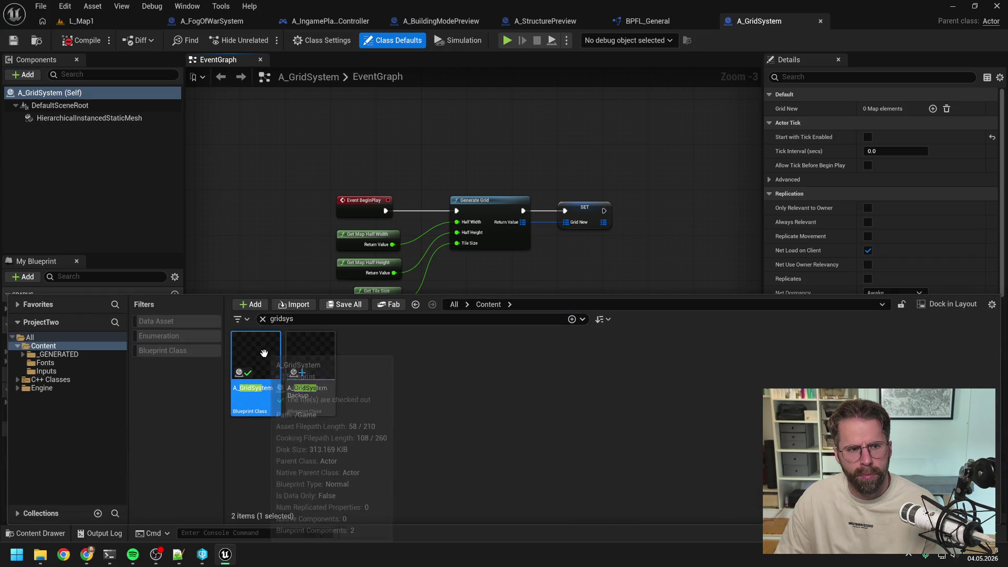
pyautogui.rightClick(263, 354)
pyautogui.moveTo(339, 334)
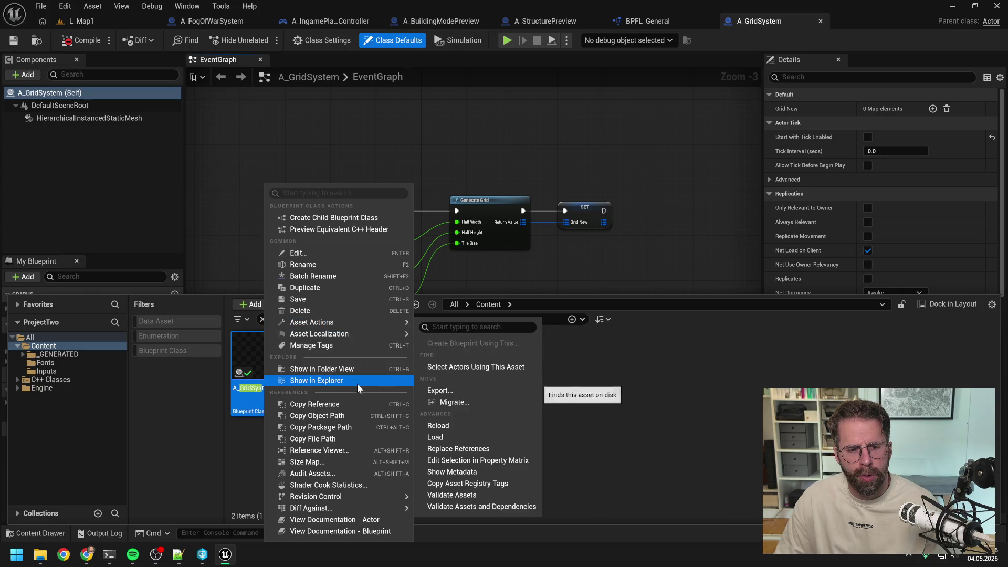
pyautogui.click(597, 393)
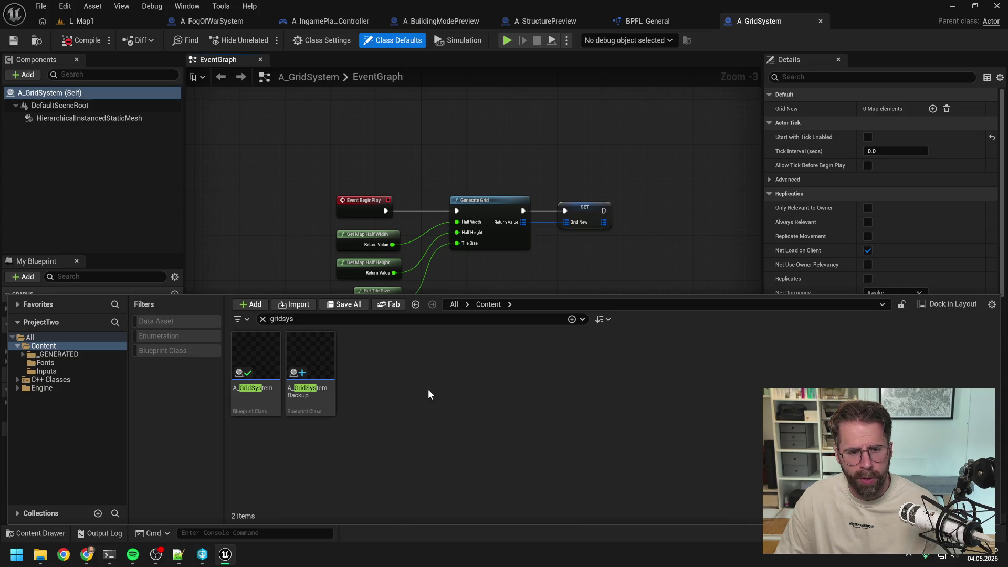
pyautogui.click(255, 368)
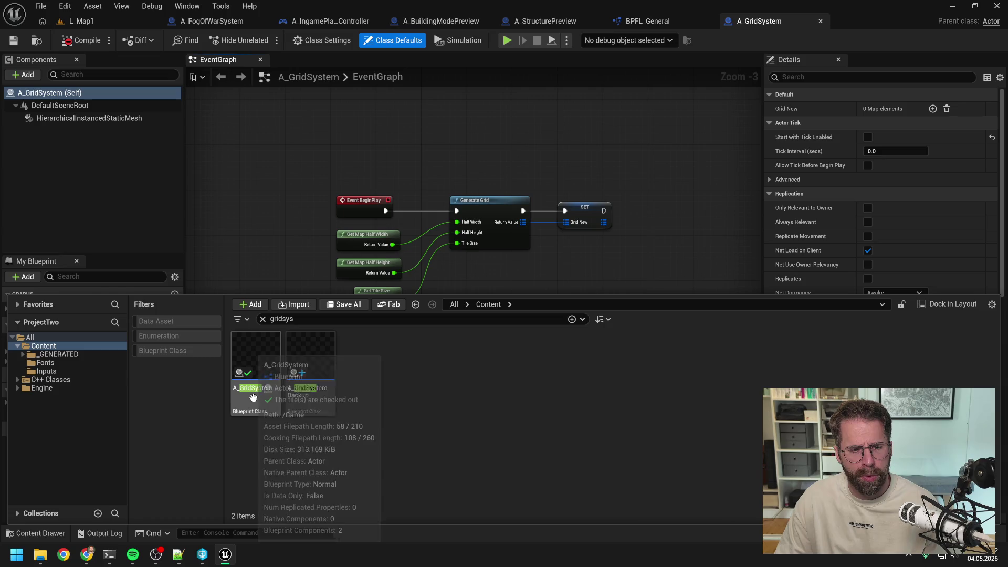
pyautogui.click(451, 413)
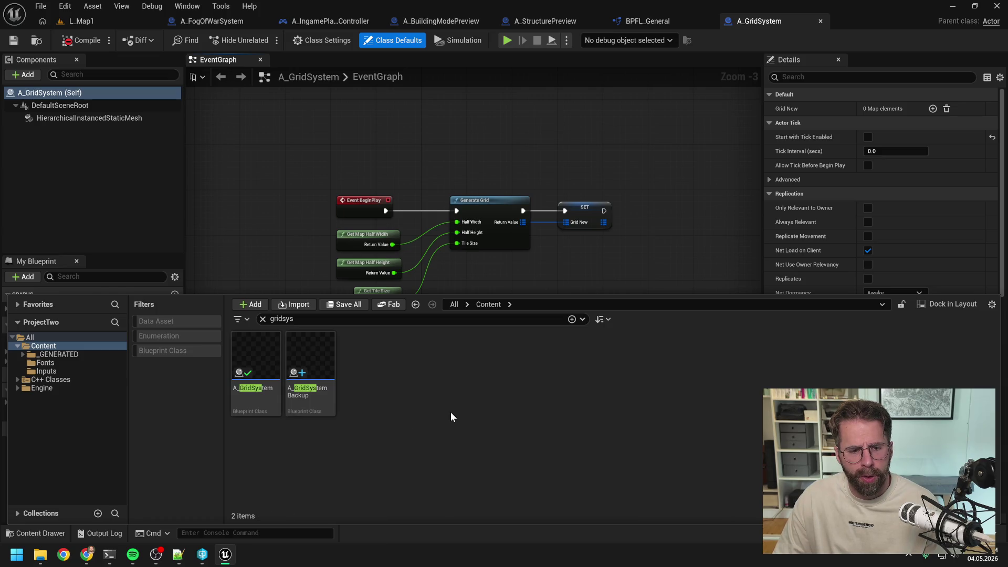
# Create an Actor blueprint named A_GridSystemNew and close all tabs except L_Map1 and A_GridSystem.
pyautogui.rightClick(416, 394)
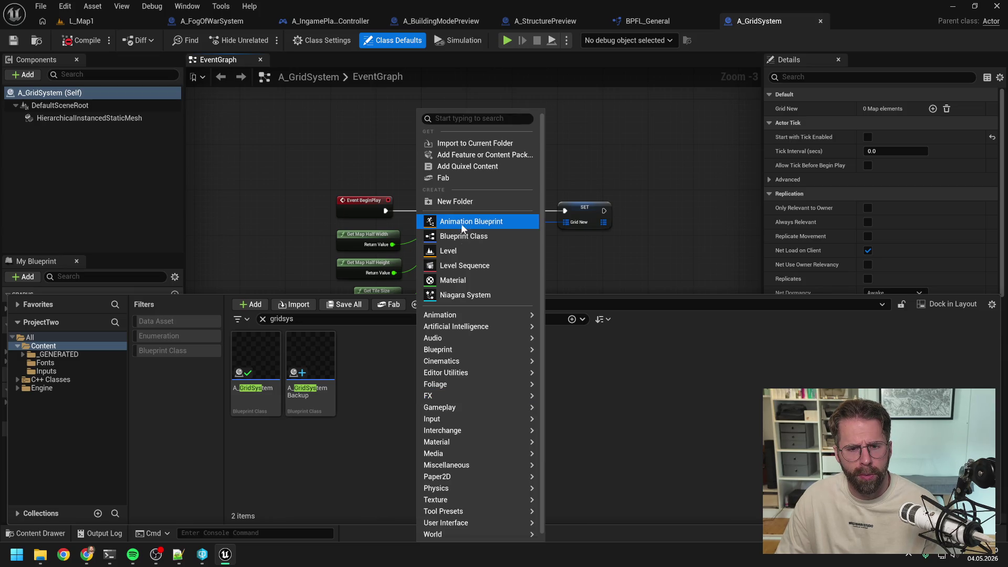
pyautogui.moveTo(460, 317)
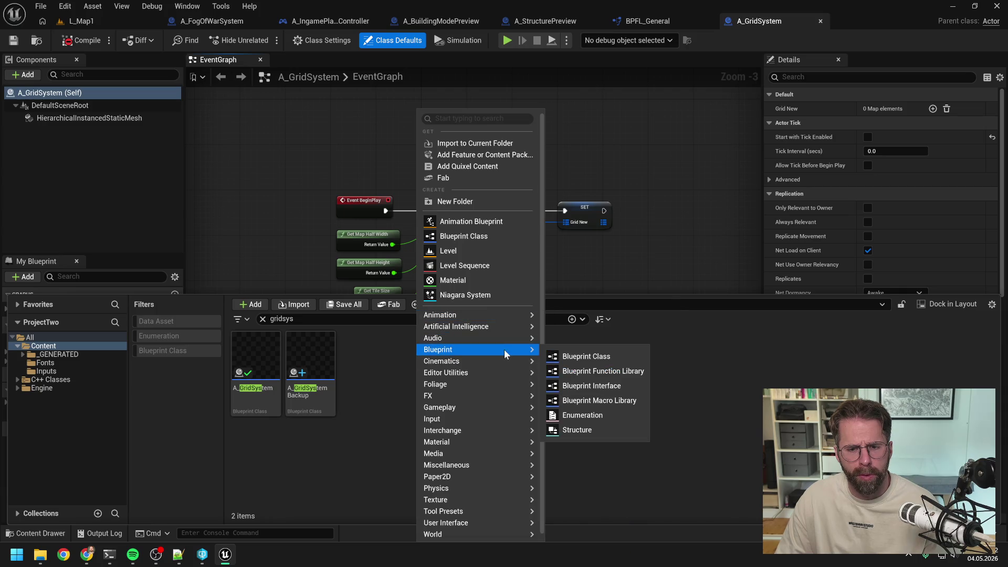
pyautogui.click(586, 355)
pyautogui.click(414, 379)
pyautogui.click(589, 501)
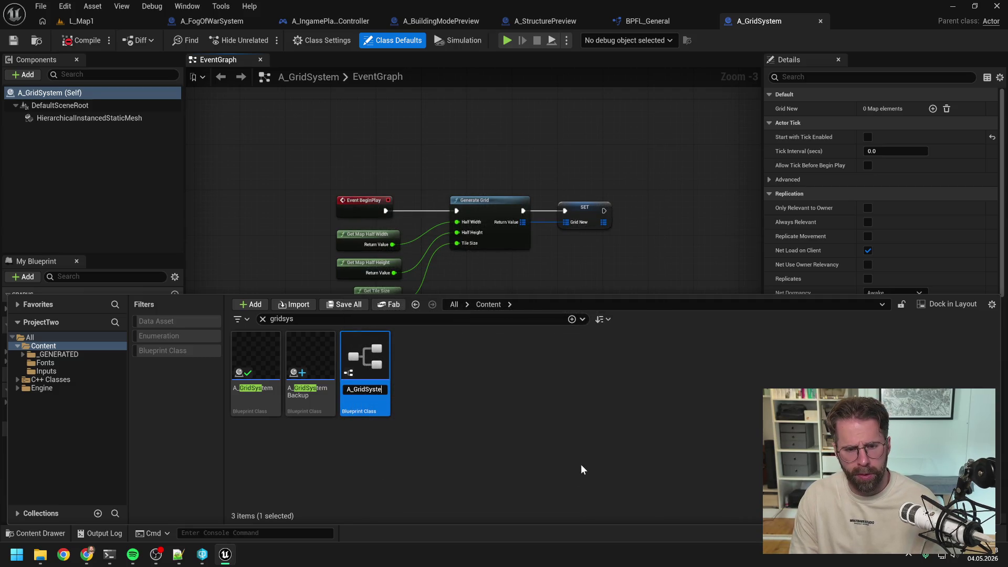
pyautogui.write('mNew')
pyautogui.press('Return')
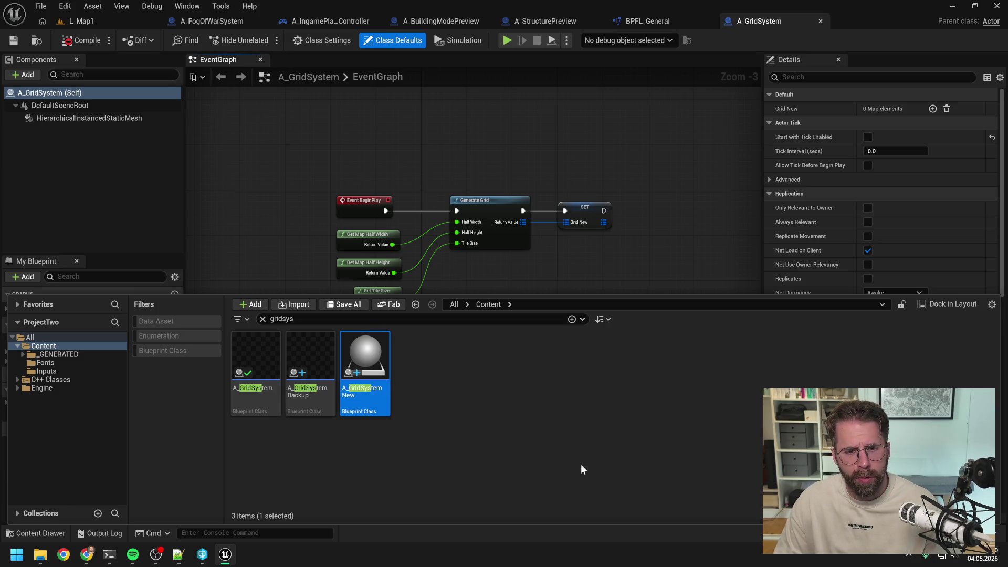
pyautogui.rightClick(782, 21)
pyautogui.click(797, 87)
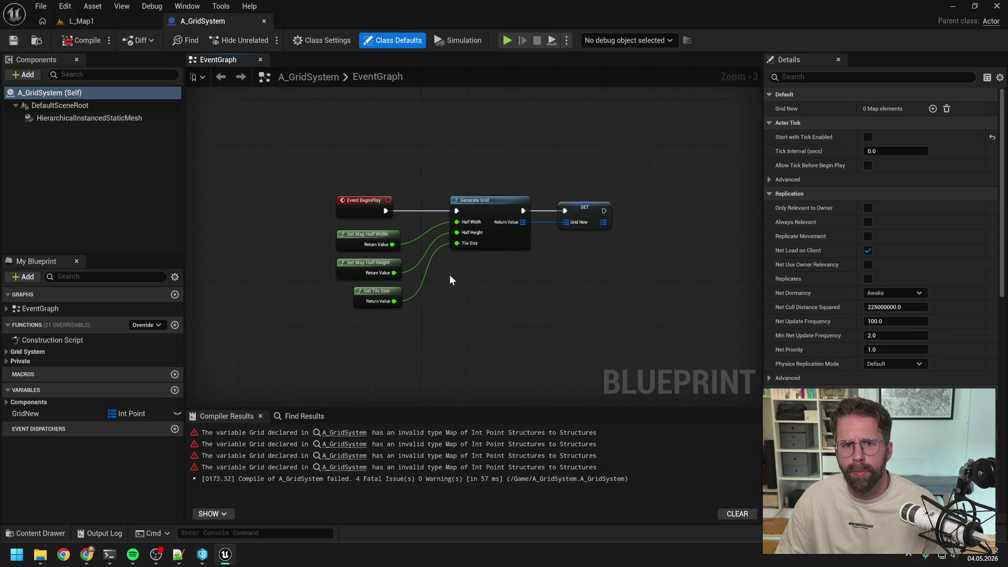
# Open A_GridSystemNew and copy A_GridSystem's HierarchicalInstancedStaticMesh component.
pyautogui.hotkey('ctrl', 'space')
pyautogui.doubleClick(366, 365)
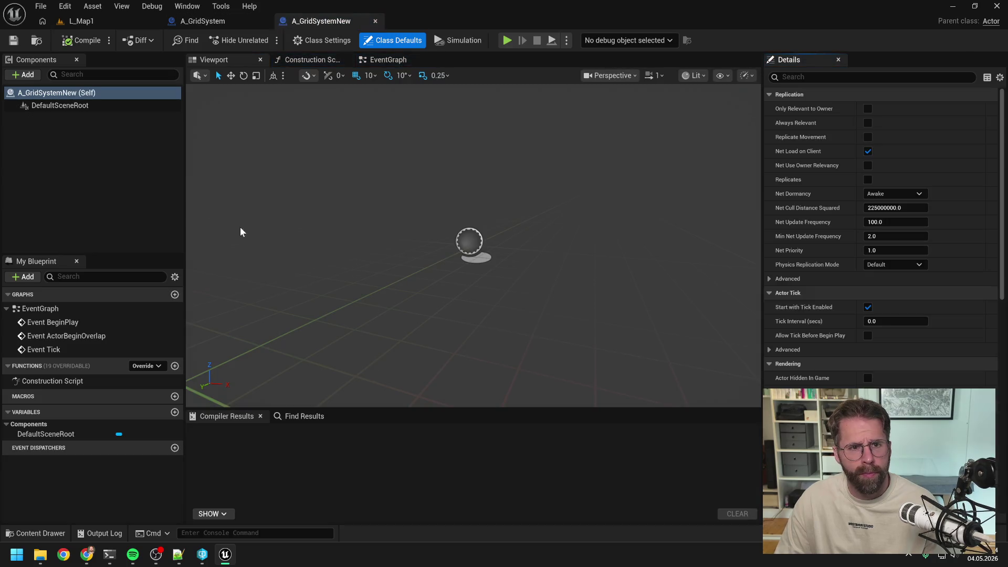
pyautogui.click(200, 24)
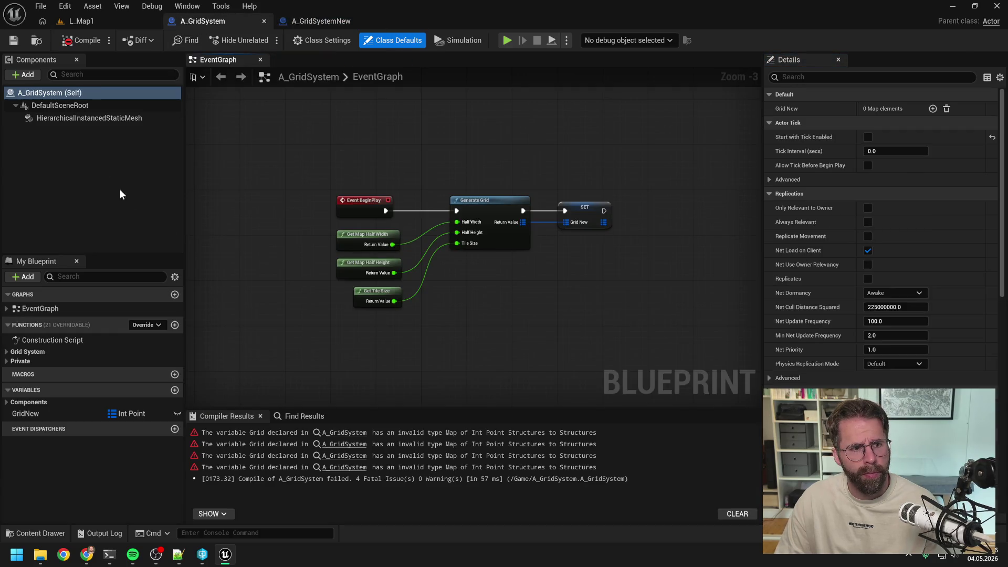
pyautogui.click(90, 118)
pyautogui.hotkey('ctrl', 'c')
# Paste the mesh component under DefaultSceneRoot in A_GridSystemNew and compile it.
pyautogui.click(333, 20)
pyautogui.click(108, 102)
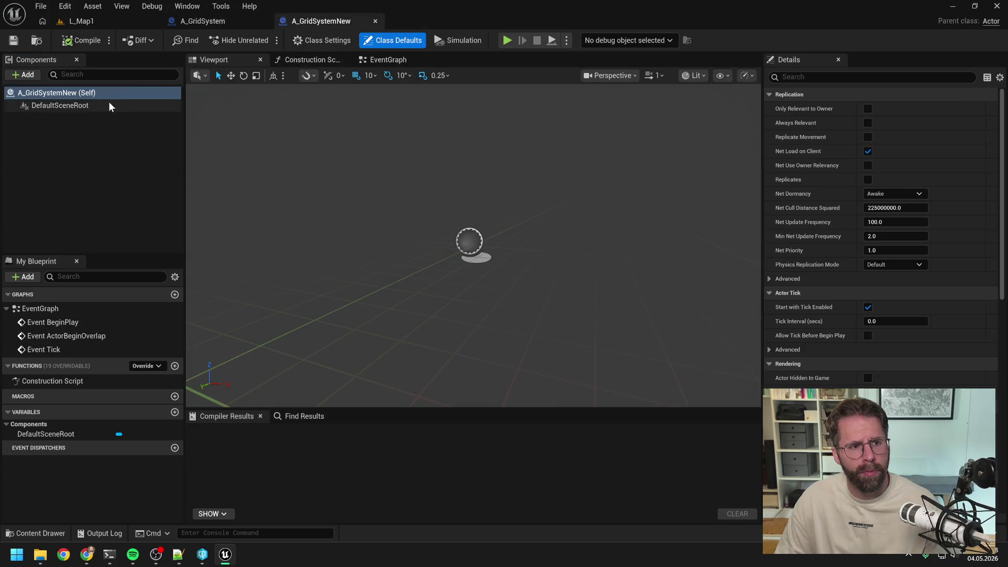
pyautogui.hotkey('ctrl', 'v')
pyautogui.click(79, 41)
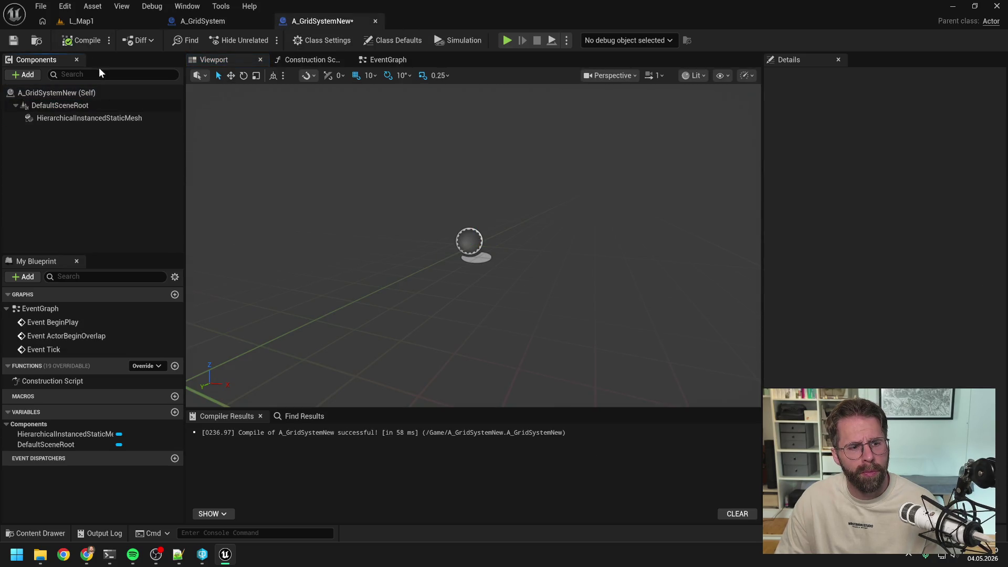
pyautogui.click(107, 124)
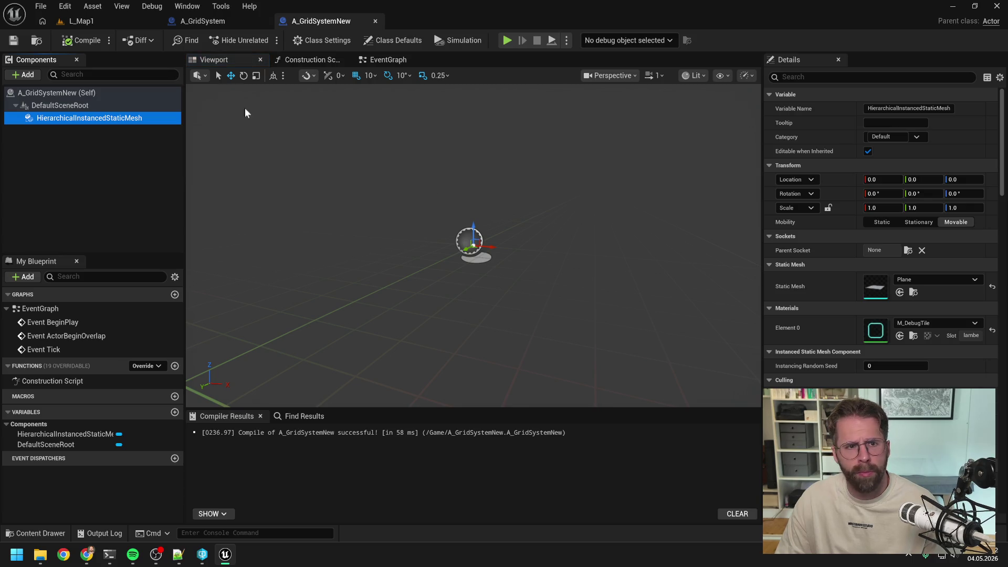
pyautogui.click(212, 21)
pyautogui.click(18, 352)
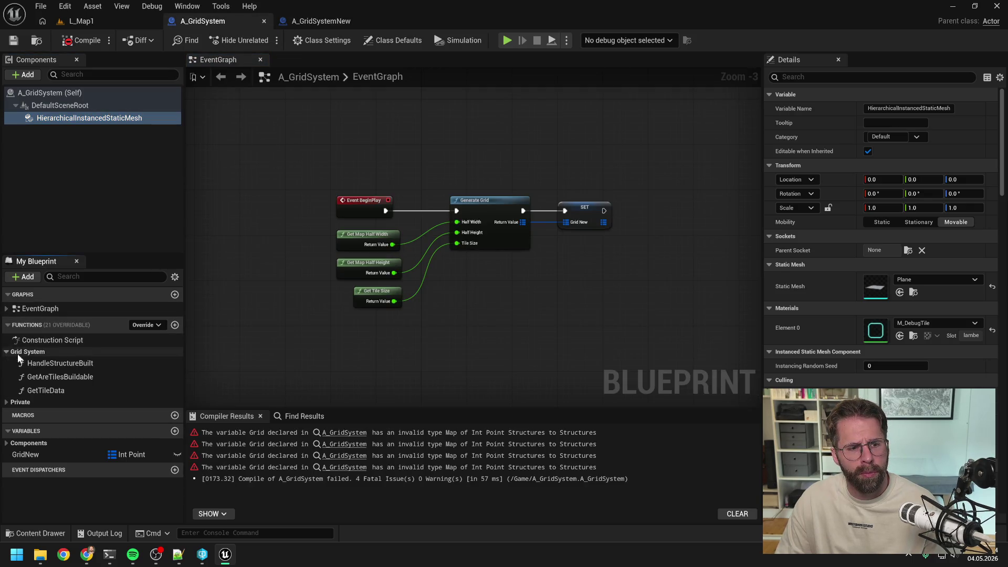
# Copy HandleStructureBuilt, GetAreTilesBuildable and GetTileData functions into A_GridSystemNew.
pyautogui.click(61, 364)
pyautogui.click(318, 21)
pyautogui.hotkey('ctrl', 'v')
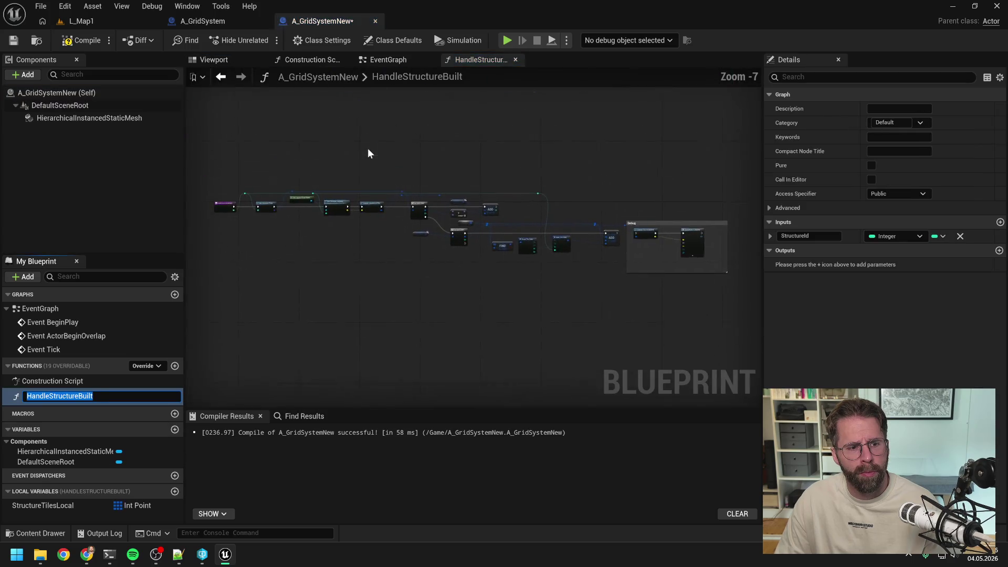
pyautogui.click(203, 21)
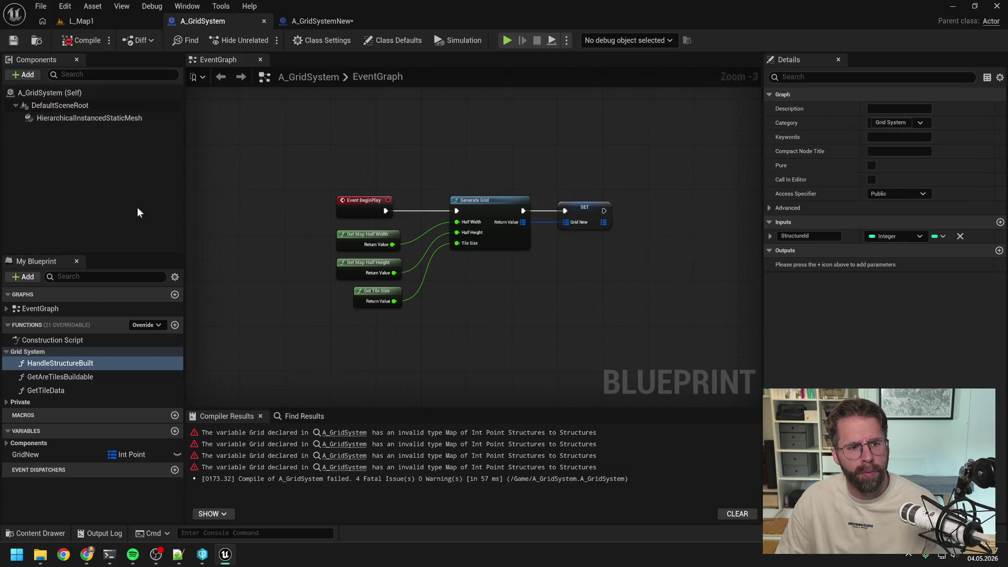
pyautogui.click(32, 375)
pyautogui.hotkey('ctrl', 'c')
pyautogui.click(322, 21)
pyautogui.hotkey('ctrl', 'v')
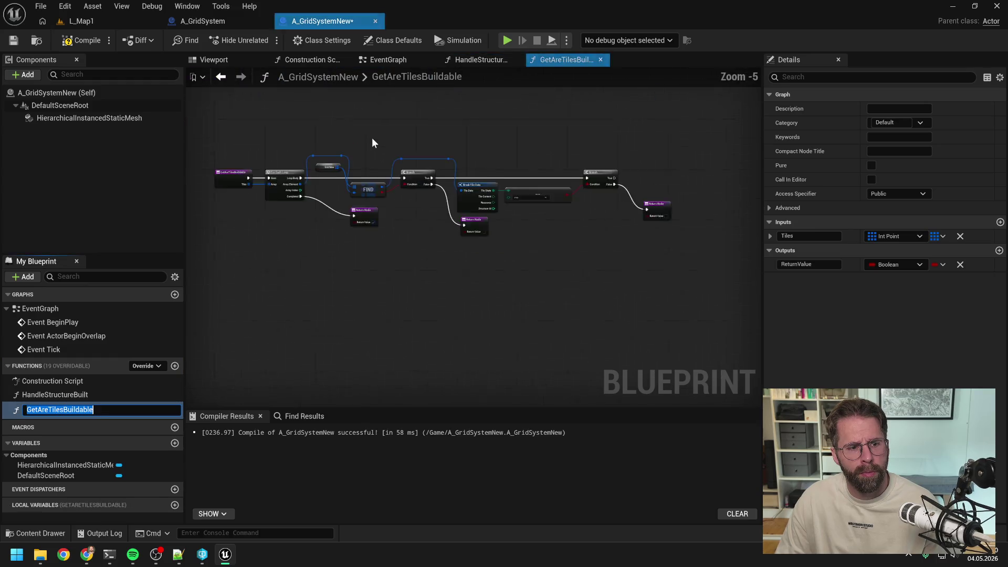
pyautogui.click(202, 21)
pyautogui.click(77, 385)
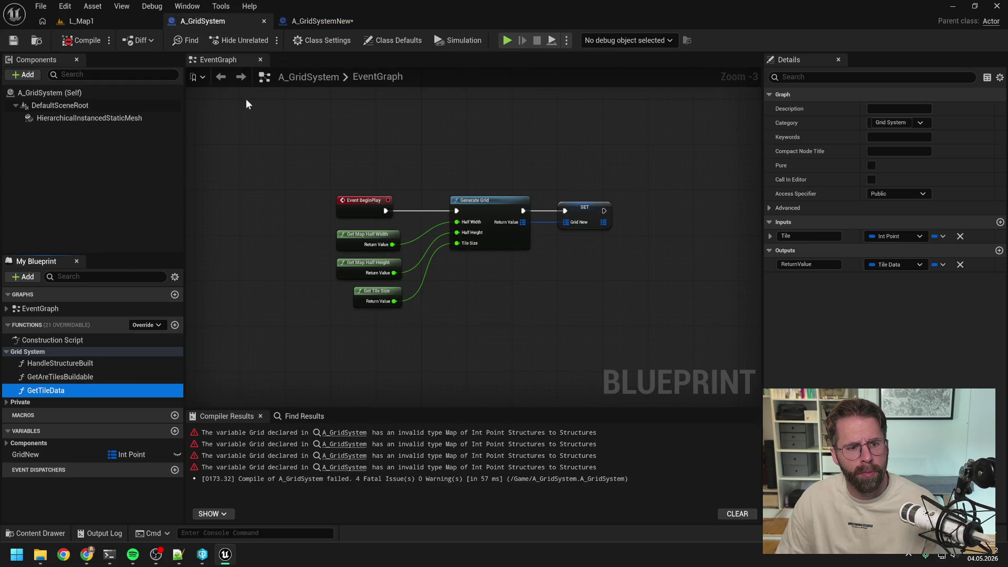
pyautogui.click(318, 21)
pyautogui.hotkey('ctrl', 'v')
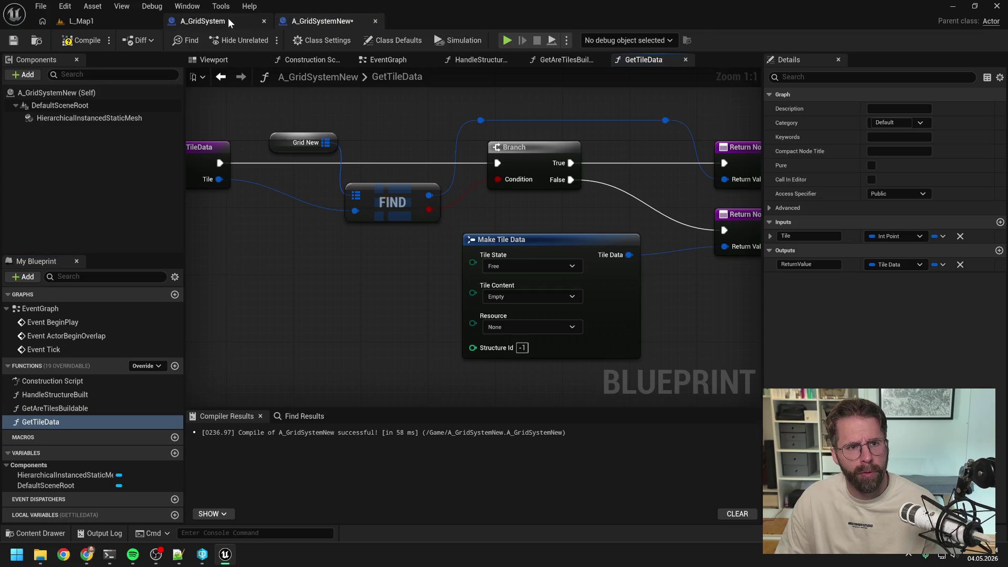
pyautogui.click(210, 21)
# Copy the private GenerateGrid, GenerateTileData and GetGridRadius functions into A_GridSystemNew.
pyautogui.click(20, 401)
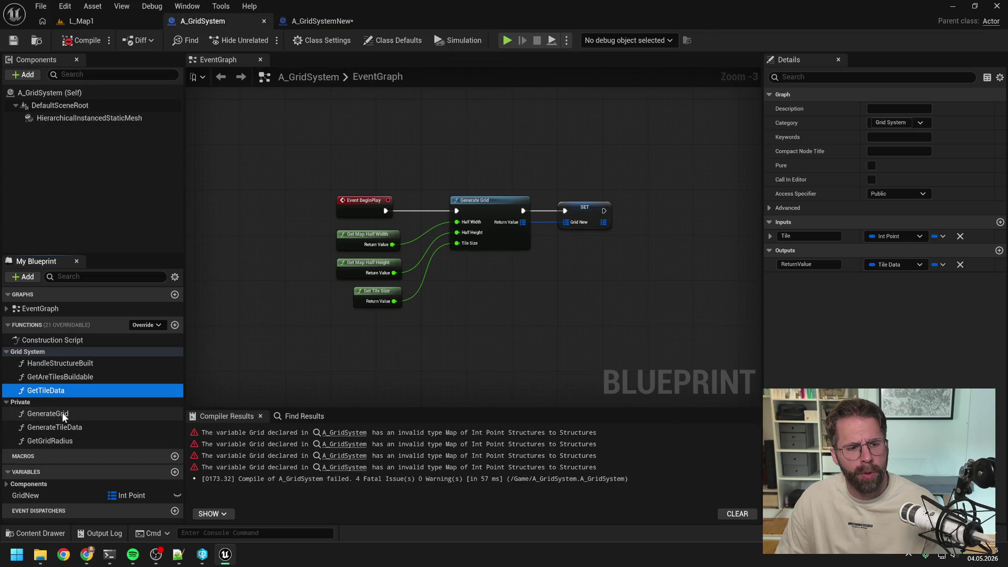
pyautogui.click(50, 413)
pyautogui.click(356, 25)
pyautogui.hotkey('ctrl', 'v')
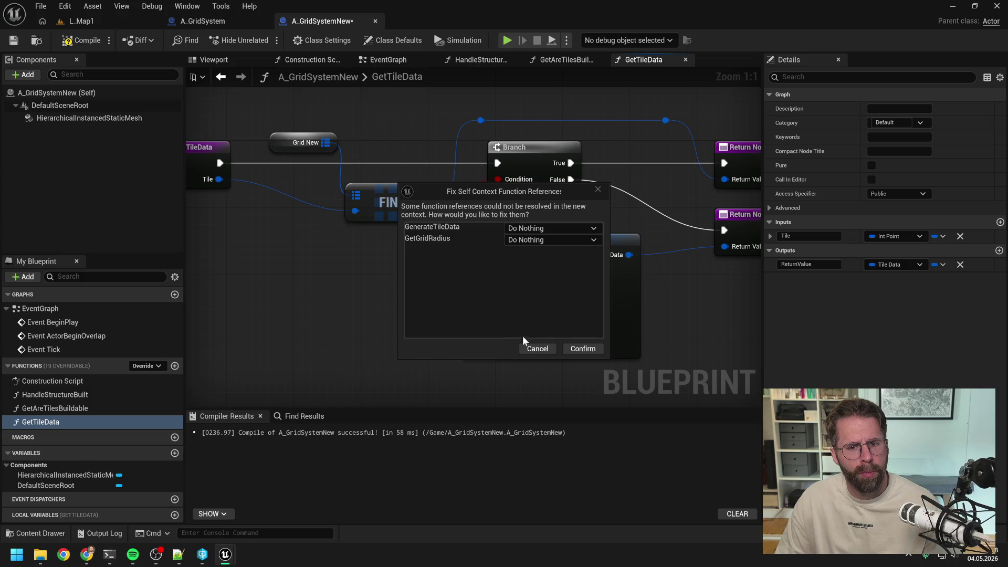
pyautogui.click(576, 349)
pyautogui.click(213, 22)
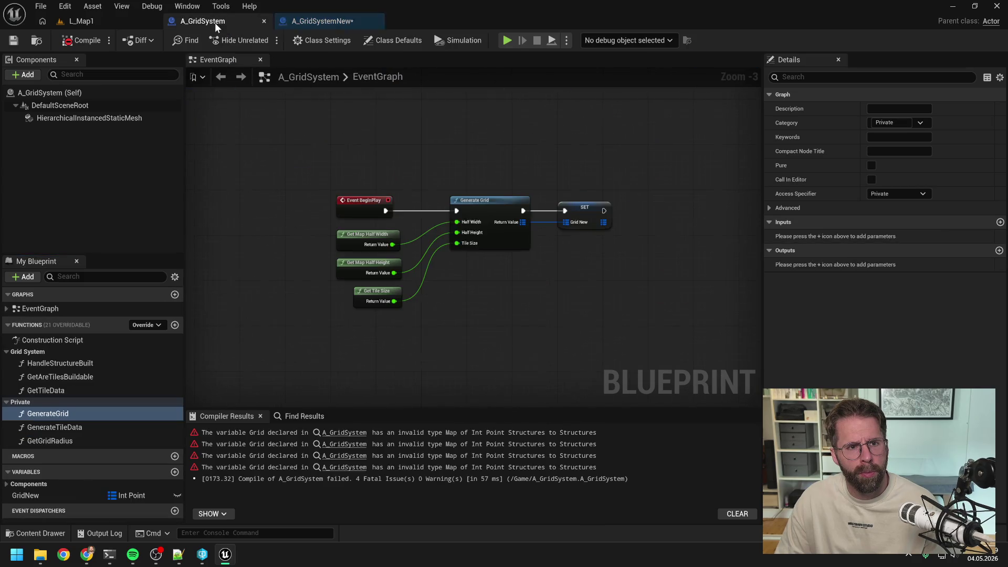
pyautogui.click(67, 428)
pyautogui.click(313, 23)
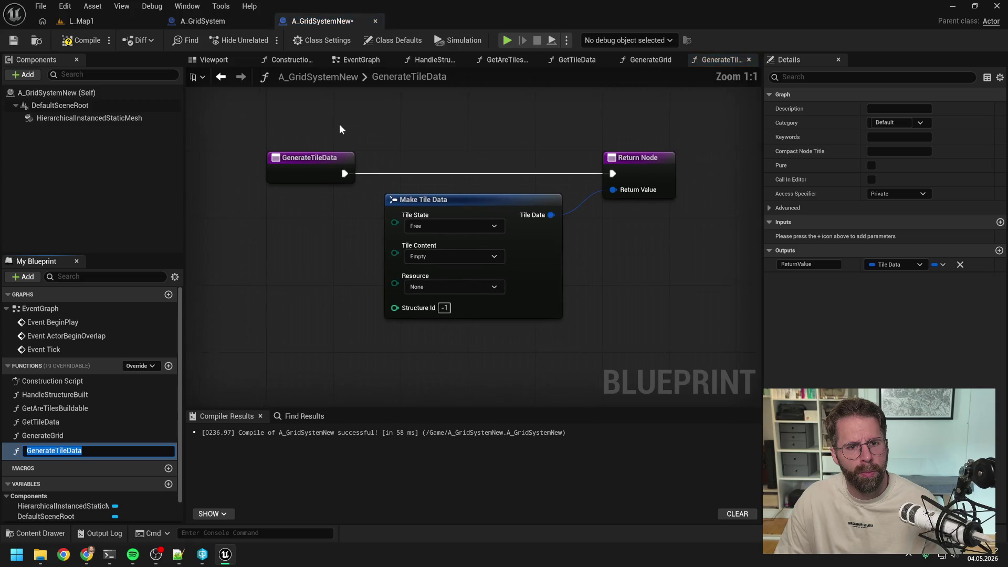
pyautogui.click(189, 21)
pyautogui.click(67, 440)
pyautogui.hotkey('ctrl', 'c')
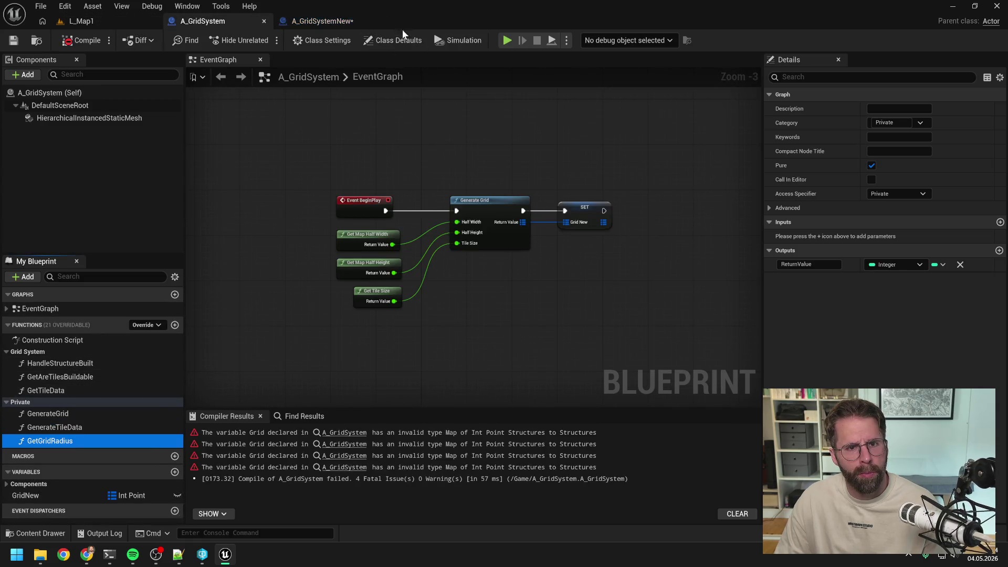
pyautogui.click(336, 22)
pyautogui.hotkey('ctrl', 'v')
pyautogui.click(202, 21)
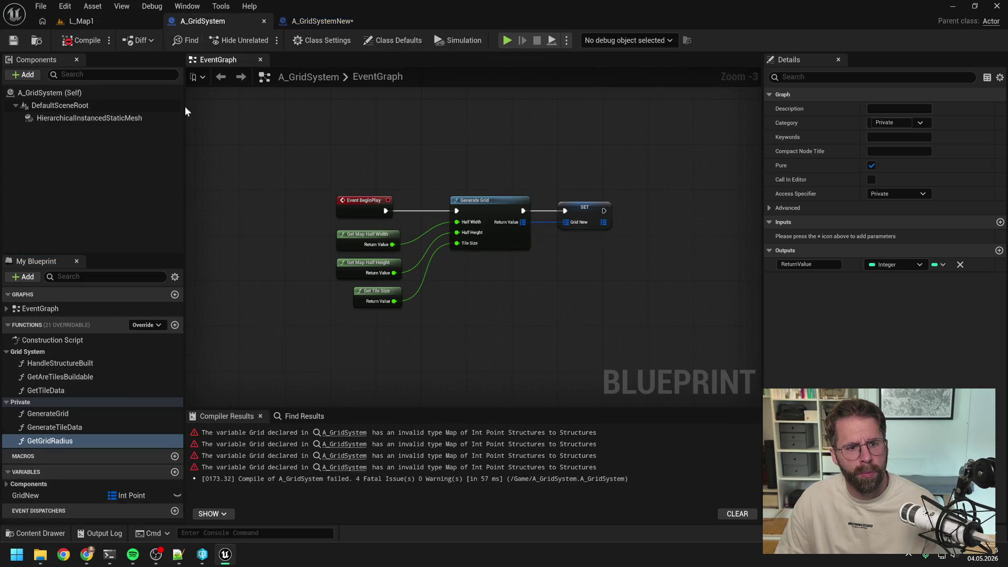
# Bring over the GridNew variable and rename it to Grid.
pyautogui.click(73, 495)
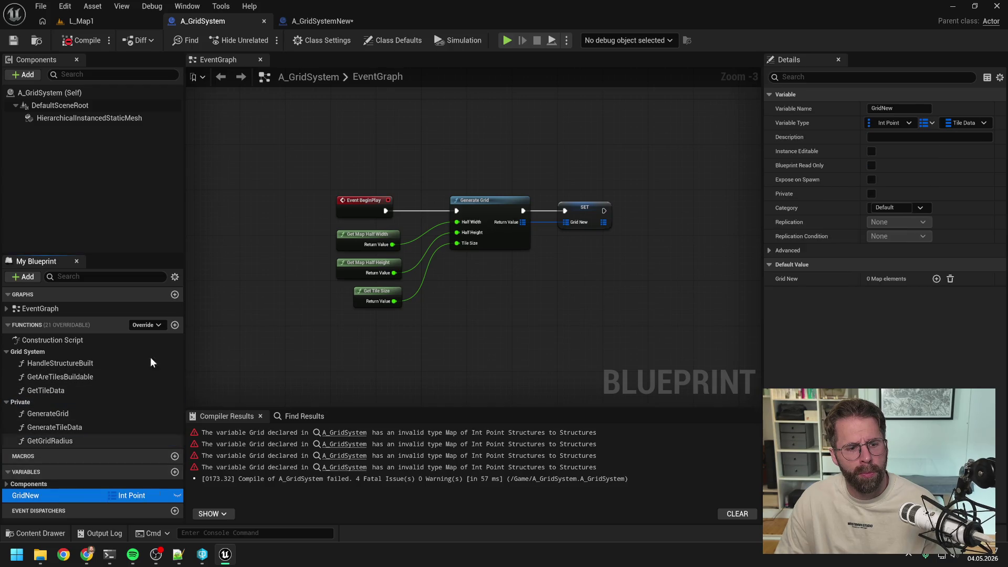
pyautogui.click(323, 21)
pyautogui.click(72, 485)
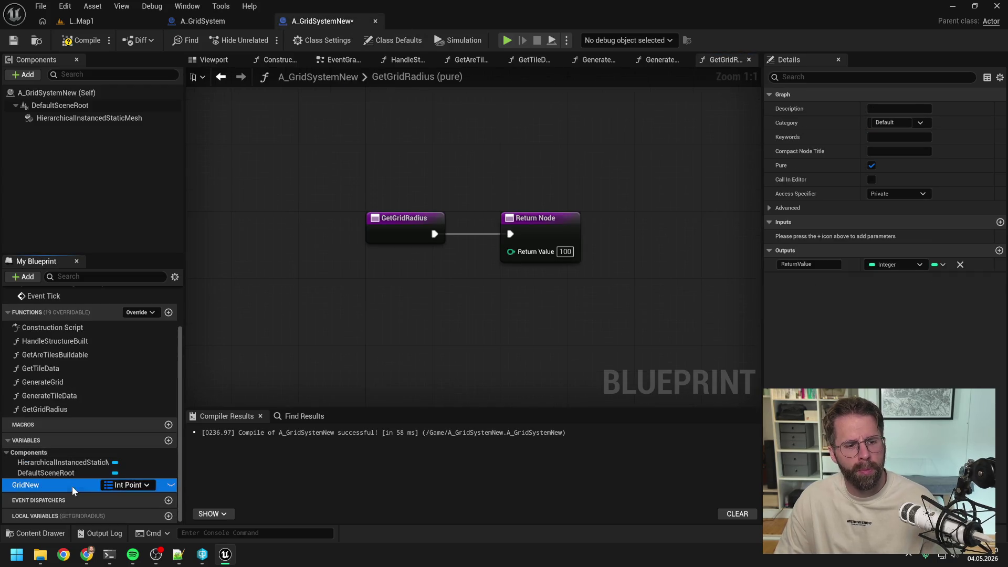
pyautogui.press('End')
pyautogui.press('BackSpace')
pyautogui.press('BackSpace')
pyautogui.press('BackSpace')
pyautogui.press('Return')
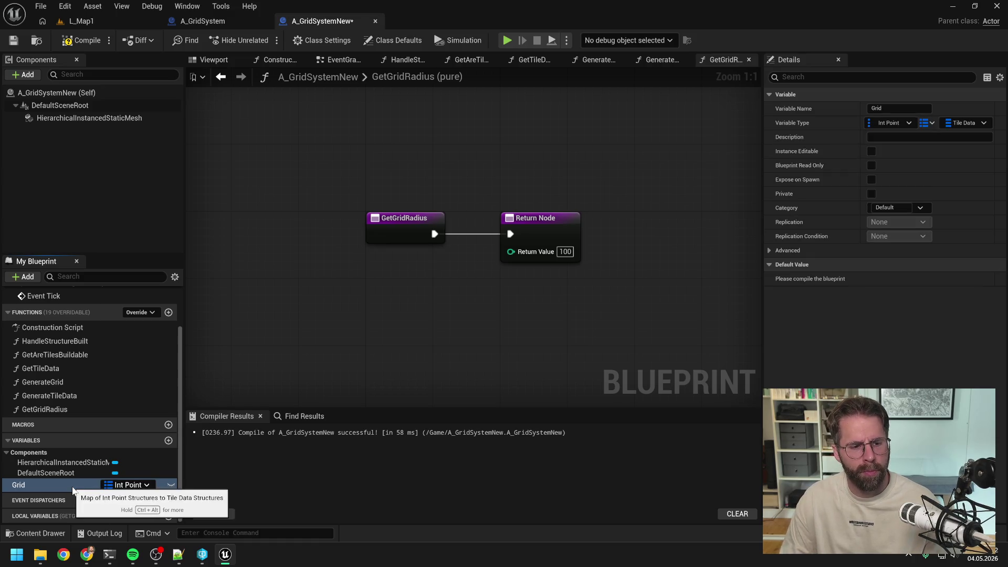
# Copy all of A_GridSystem's EventGraph nodes and open A_GridSystemNew's EventGraph.
pyautogui.click(222, 21)
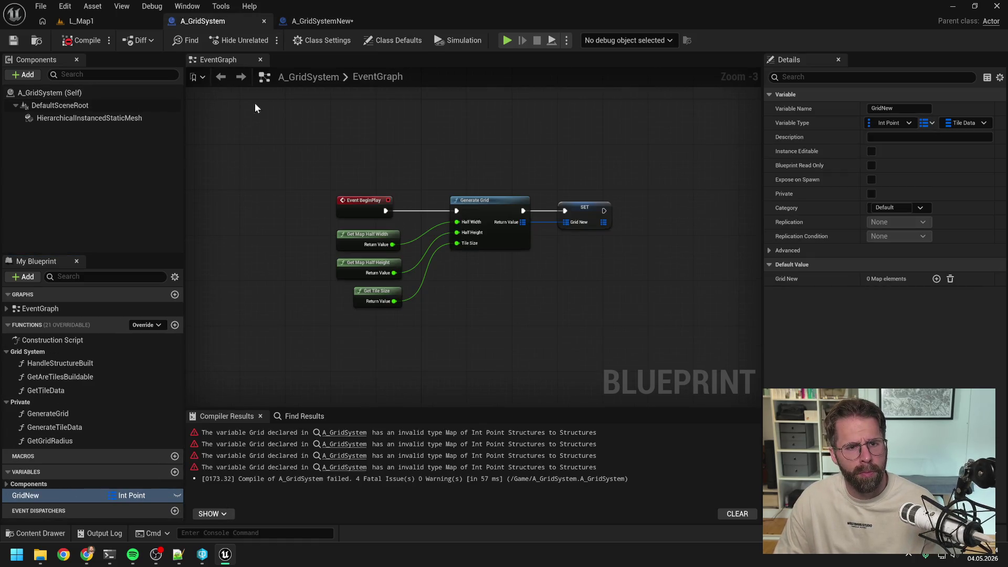
pyautogui.moveTo(257, 135); pyautogui.dragTo(690, 336)
pyautogui.click(341, 21)
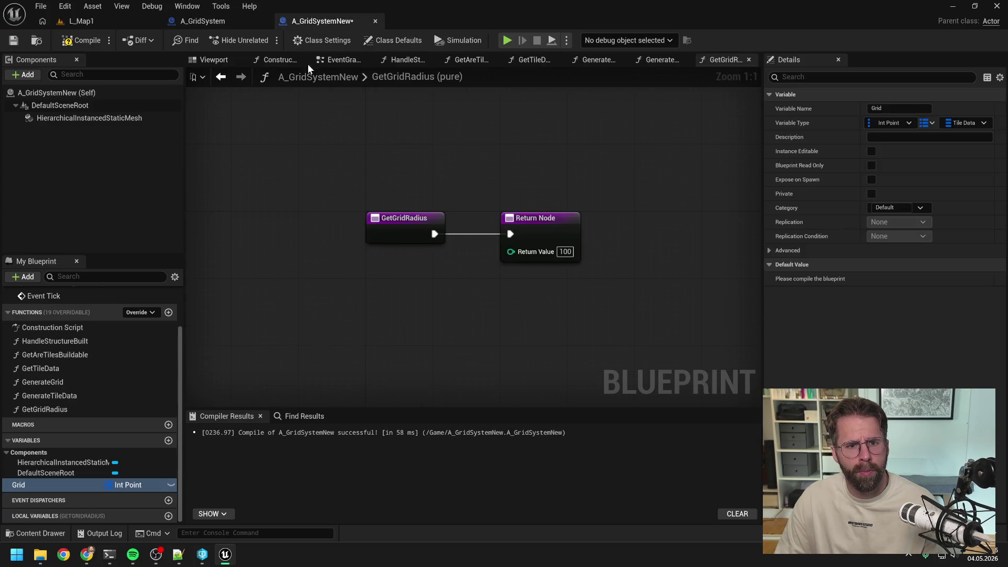
pyautogui.click(341, 60)
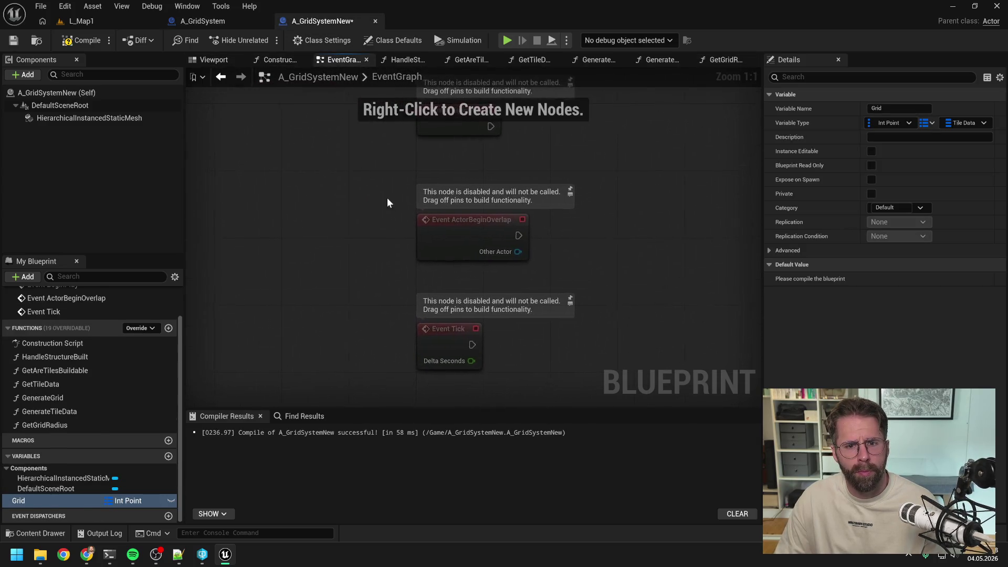
# Paste the BeginPlay nodes, delete disabled events, and store Generate Grid's result in a SET Grid node.
pyautogui.hotkey('ctrl', 'v')
pyautogui.moveTo(342, 269); pyautogui.dragTo(433, 316)
pyautogui.press('Delete')
pyautogui.moveTo(485, 195); pyautogui.dragTo(669, 318)
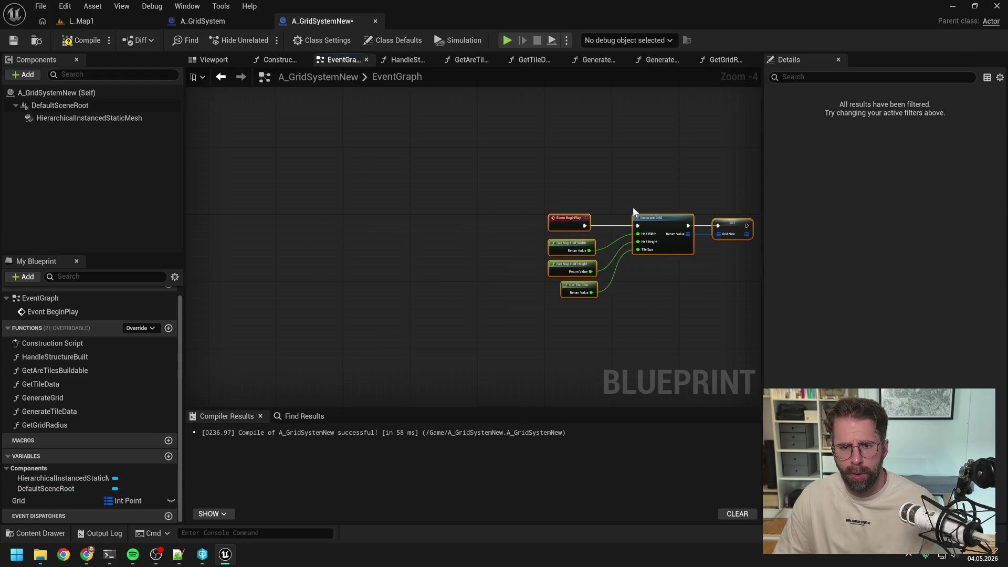
pyautogui.moveTo(632, 207); pyautogui.dragTo(496, 203)
pyautogui.click(496, 204)
pyautogui.moveTo(61, 505); pyautogui.dragTo(559, 241)
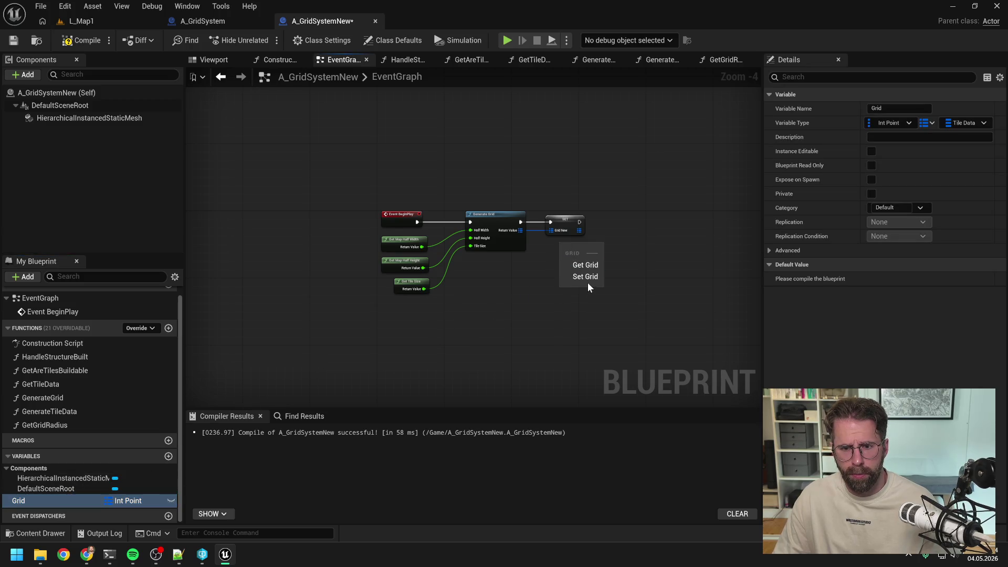
pyautogui.click(588, 283)
pyautogui.scroll(4, 542, 236)
pyautogui.moveTo(496, 202)
pyautogui.mouseDown()
pyautogui.moveTo(581, 251)
pyautogui.moveTo(583, 270)
pyautogui.moveTo(567, 194)
pyautogui.mouseUp()
pyautogui.click(585, 198)
pyautogui.press('Delete')
pyautogui.click(559, 299)
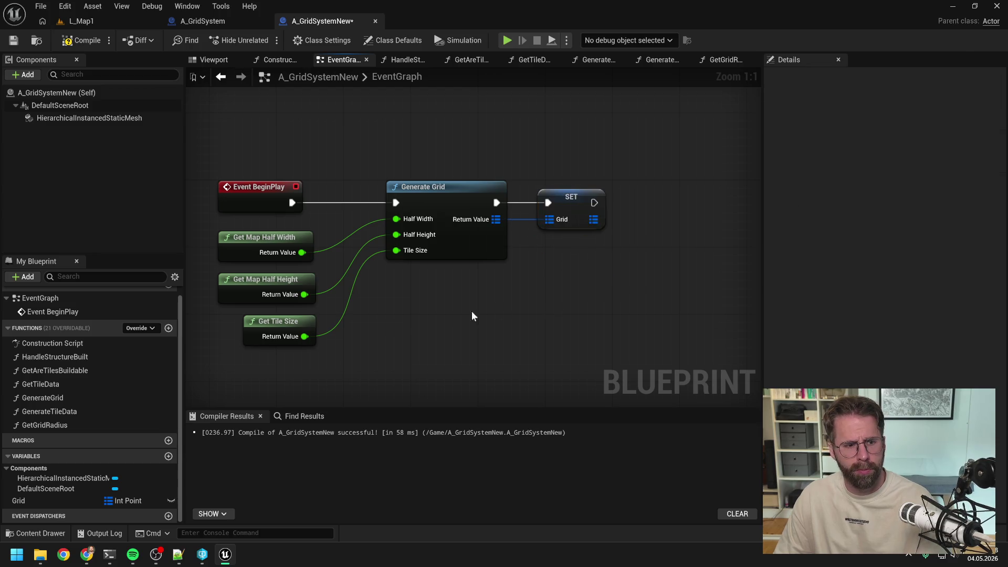
# Put HandleStructureBuilt, GetAreTilesBuildable and GetTileData in the Grid System category.
pyautogui.click(100, 358)
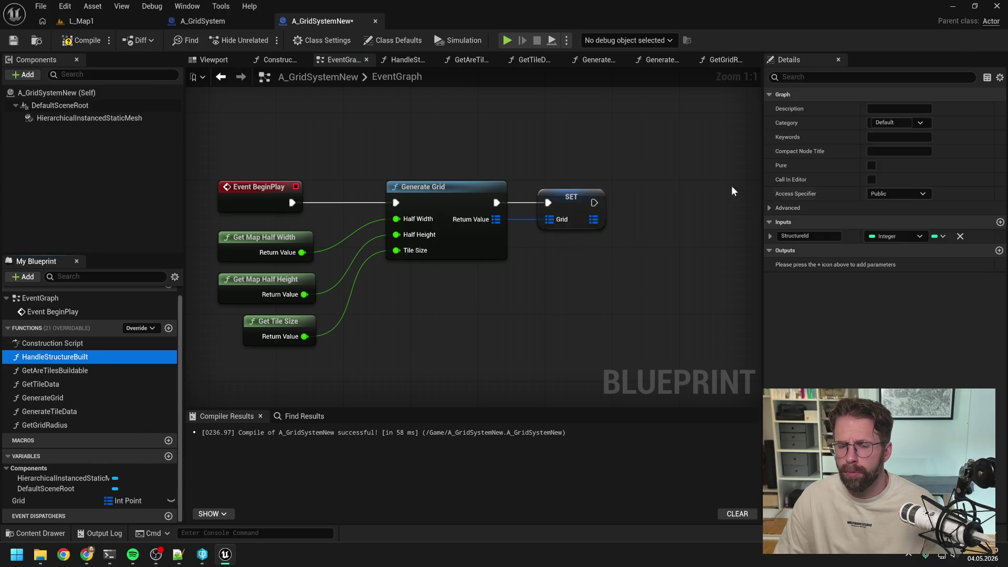
pyautogui.click(888, 122)
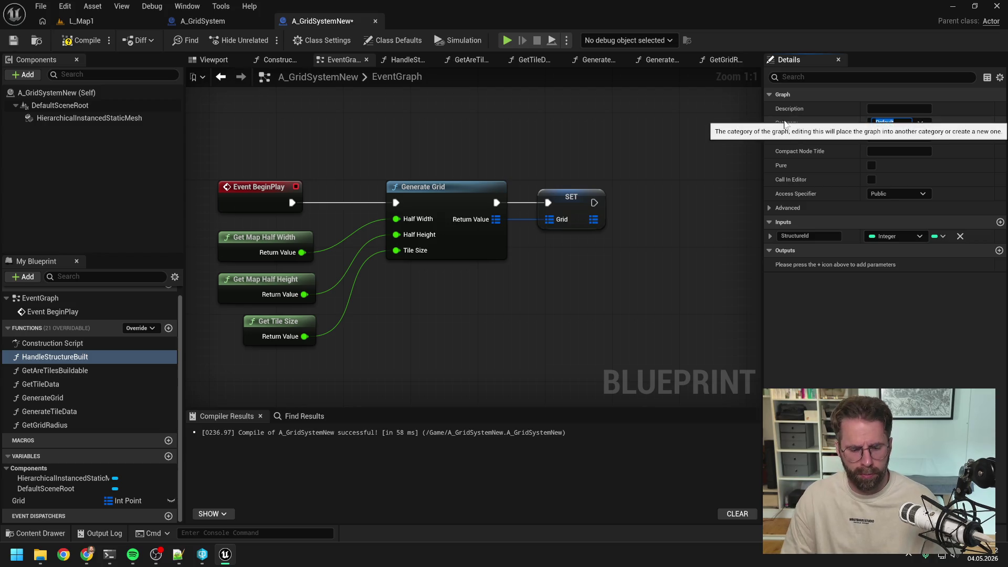
pyautogui.write('GridSystem')
pyautogui.press('Return')
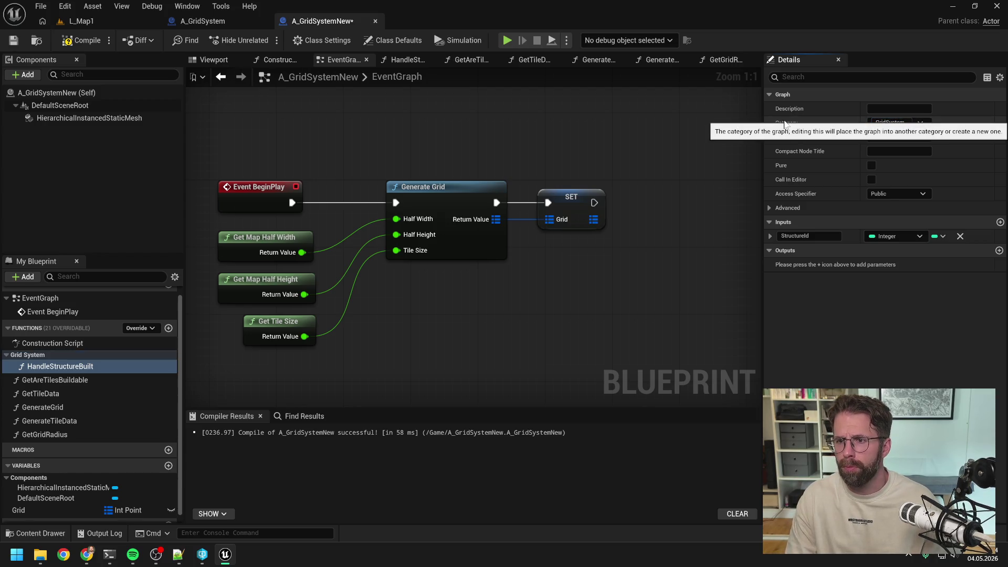
pyautogui.moveTo(77, 380); pyautogui.dragTo(37, 355)
pyautogui.click(45, 392)
pyautogui.moveTo(47, 397)
pyautogui.mouseDown()
pyautogui.moveTo(33, 357)
pyautogui.moveTo(39, 392)
pyautogui.mouseUp()
# Put GenerateGrid, GenerateTileData and GetGridRadius in the Private category, then compile.
pyautogui.click(42, 407)
pyautogui.click(893, 122)
pyautogui.write('Private')
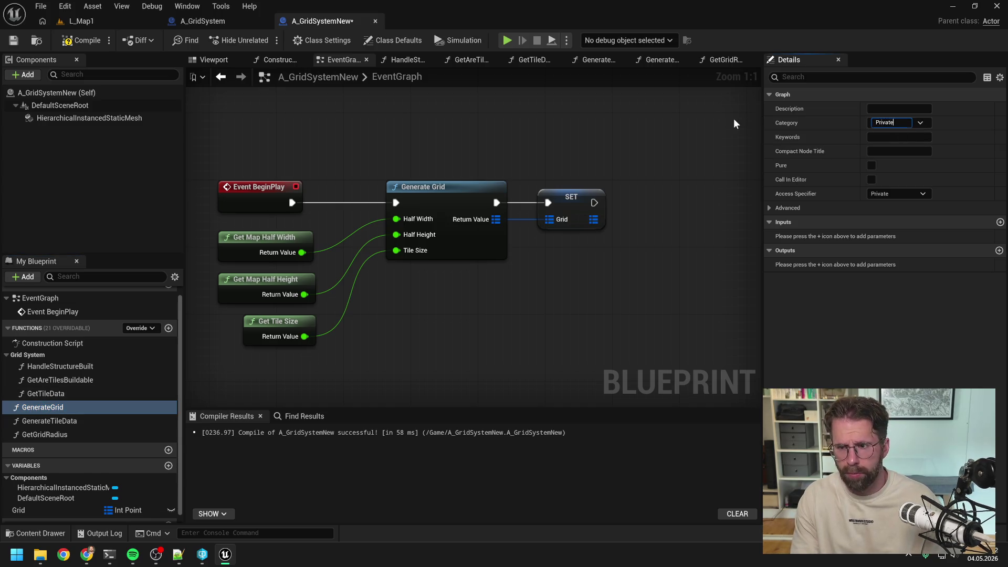
pyautogui.press('Return')
pyautogui.moveTo(49, 430); pyautogui.dragTo(21, 414)
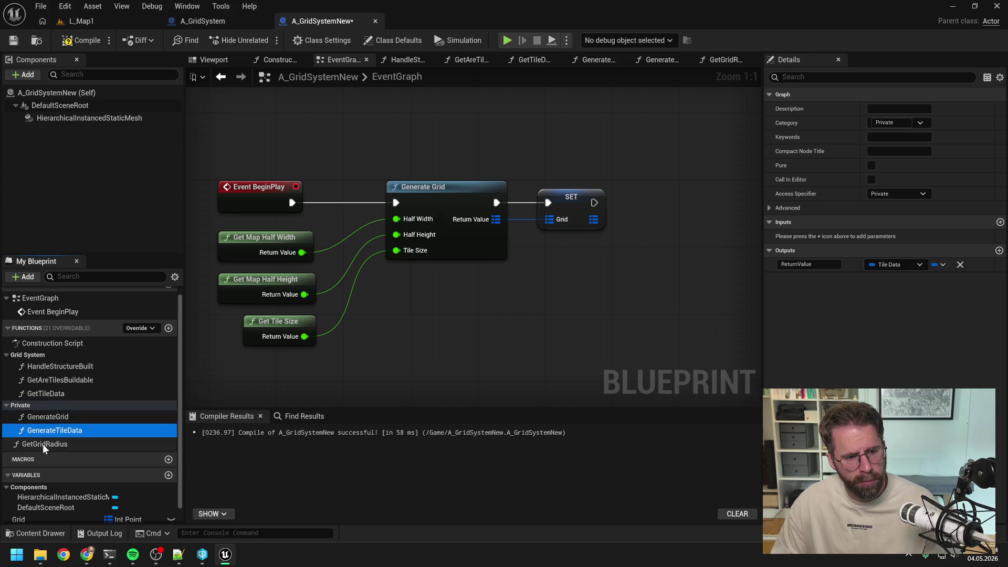
pyautogui.click(50, 444)
pyautogui.click(81, 39)
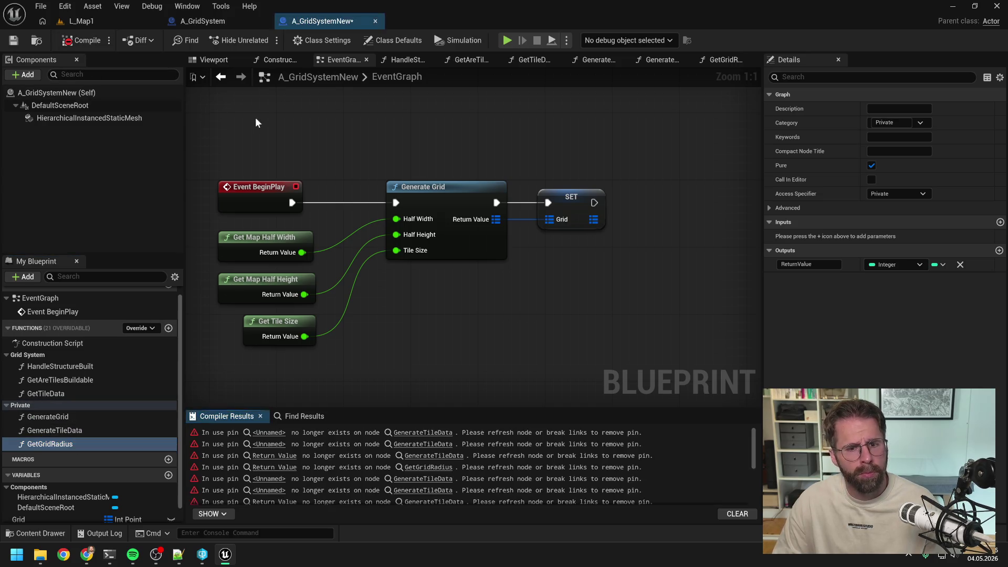
# Select all nodes in GenerateGrid, run Refresh Nodes, and recompile A_GridSystemNew.
pyautogui.click(428, 432)
pyautogui.scroll(-6, 491, 325)
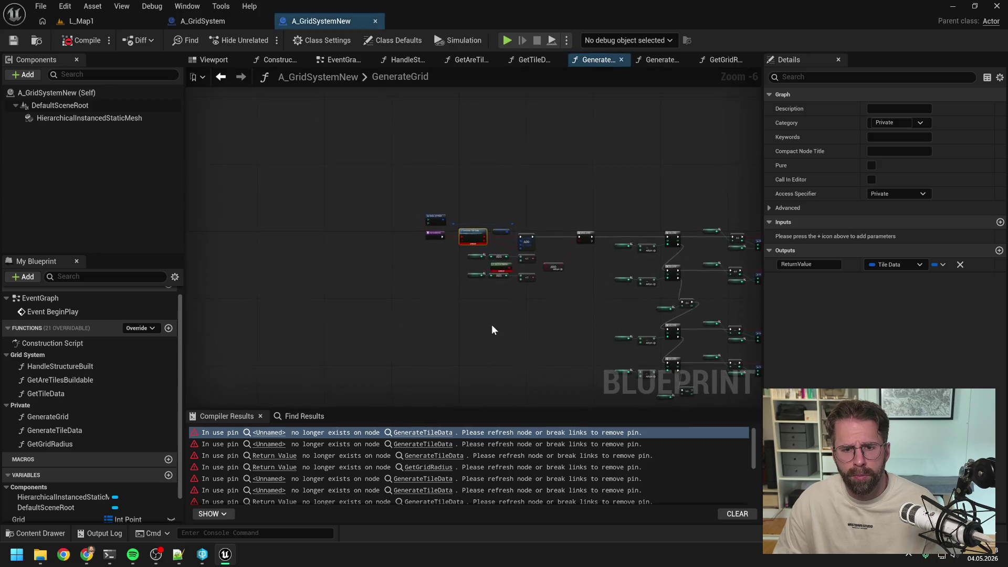
pyautogui.moveTo(284, 158); pyautogui.dragTo(698, 373)
pyautogui.scroll(4, 622, 276)
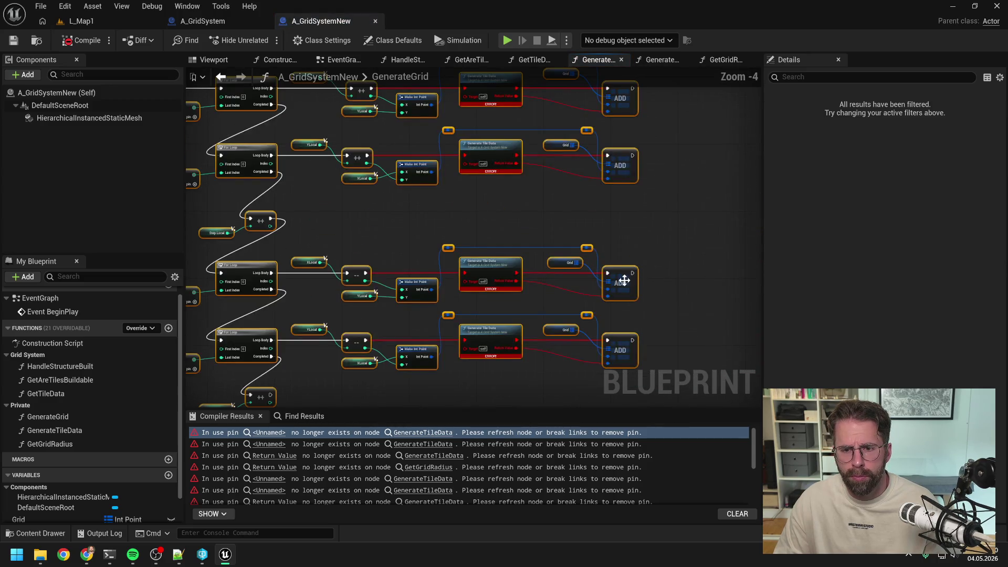
pyautogui.rightClick(622, 276)
pyautogui.click(657, 320)
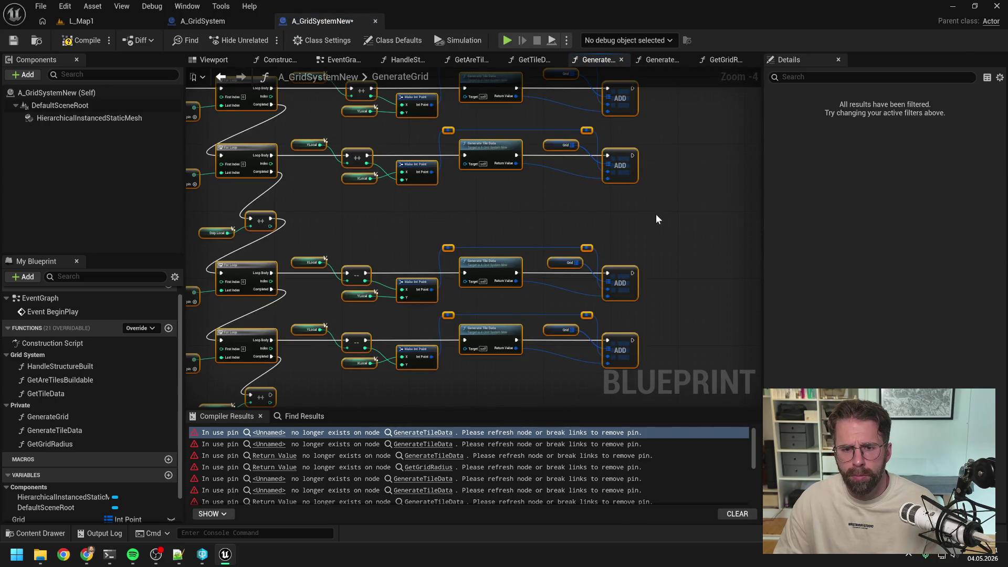
pyautogui.click(81, 40)
pyautogui.scroll(-4, 342, 311)
pyautogui.moveTo(397, 241); pyautogui.dragTo(489, 247)
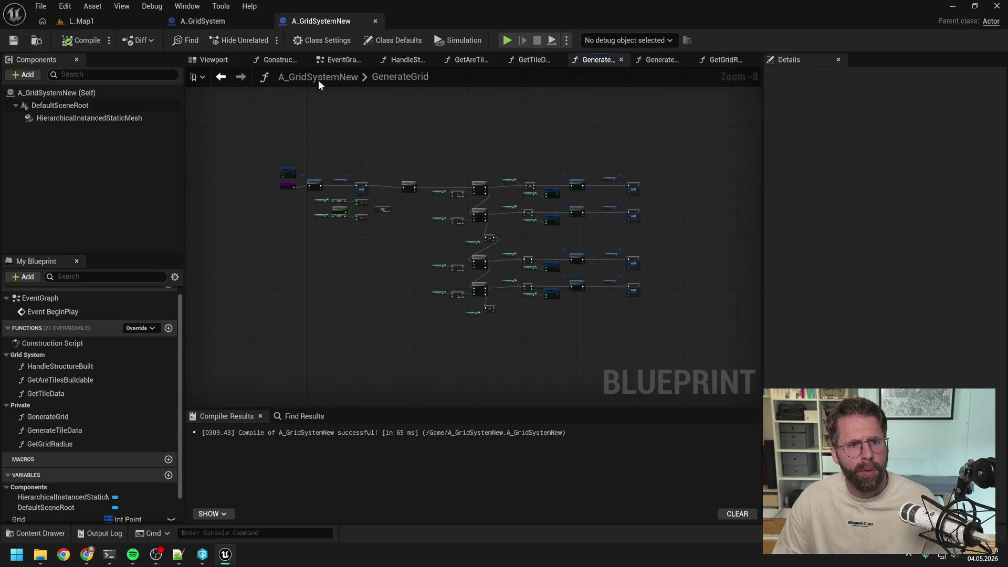
pyautogui.hotkey('ctrl', 'space')
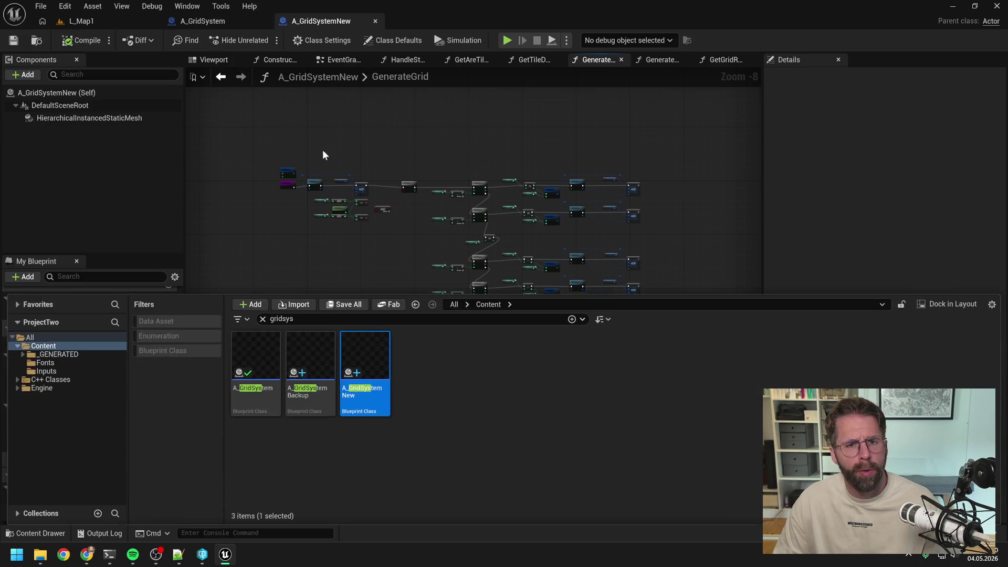
# Open A_IngameGameState, wire Get Tile Data's Return Value to the return node, and compile.
pyautogui.write('inga')
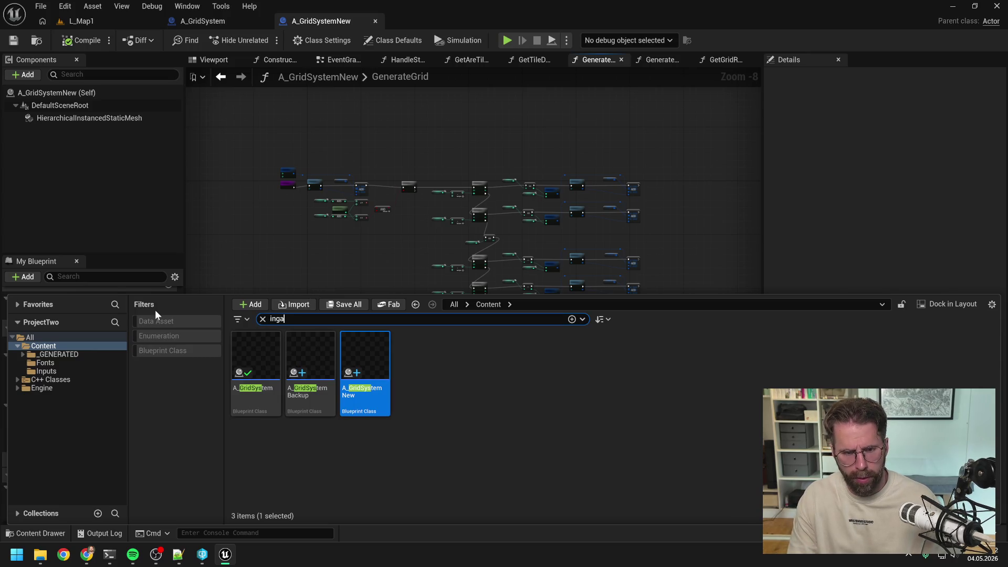
pyautogui.write('me game stat')
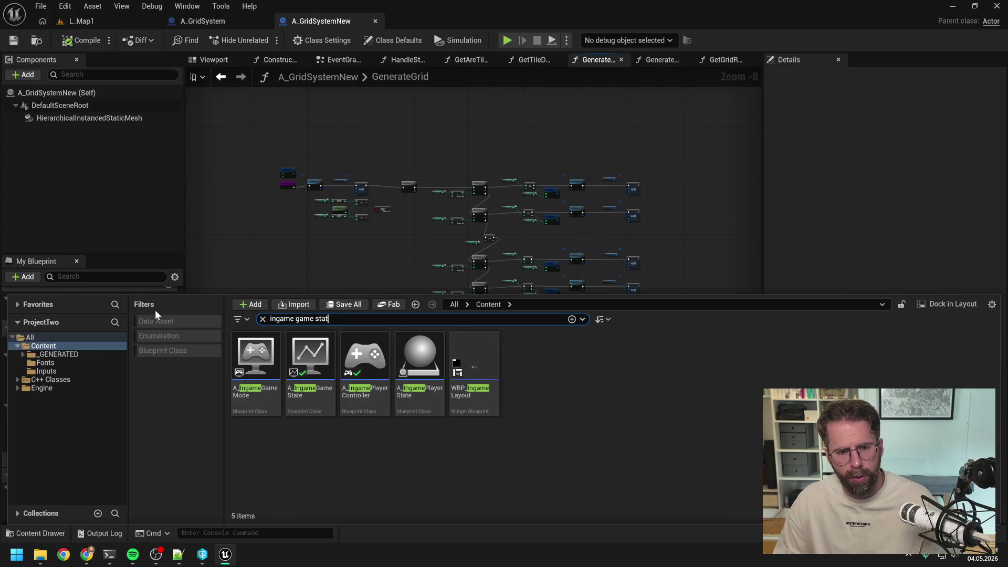
pyautogui.doubleClick(251, 364)
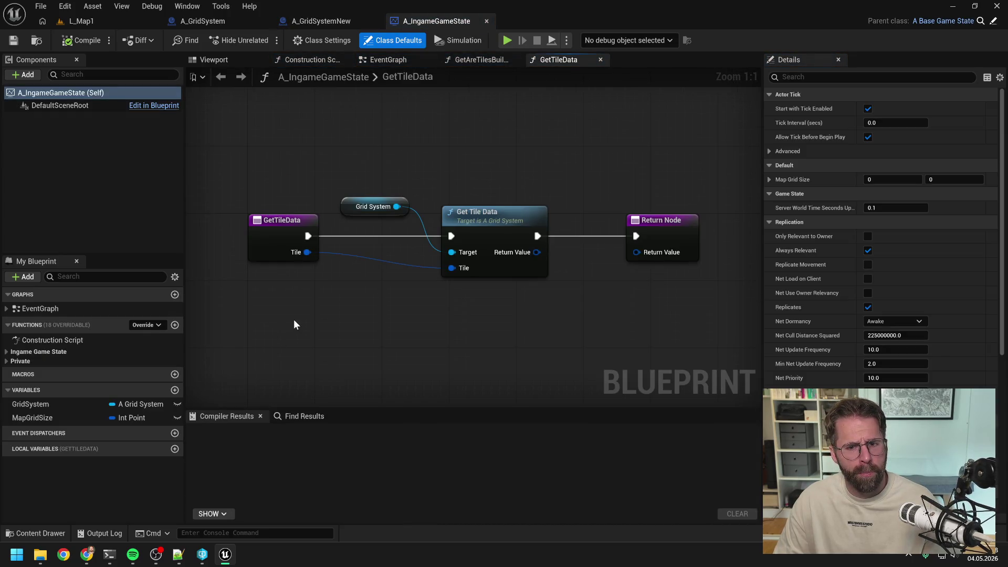
pyautogui.moveTo(530, 255); pyautogui.dragTo(635, 252)
pyautogui.hotkey('ctrl', 's')
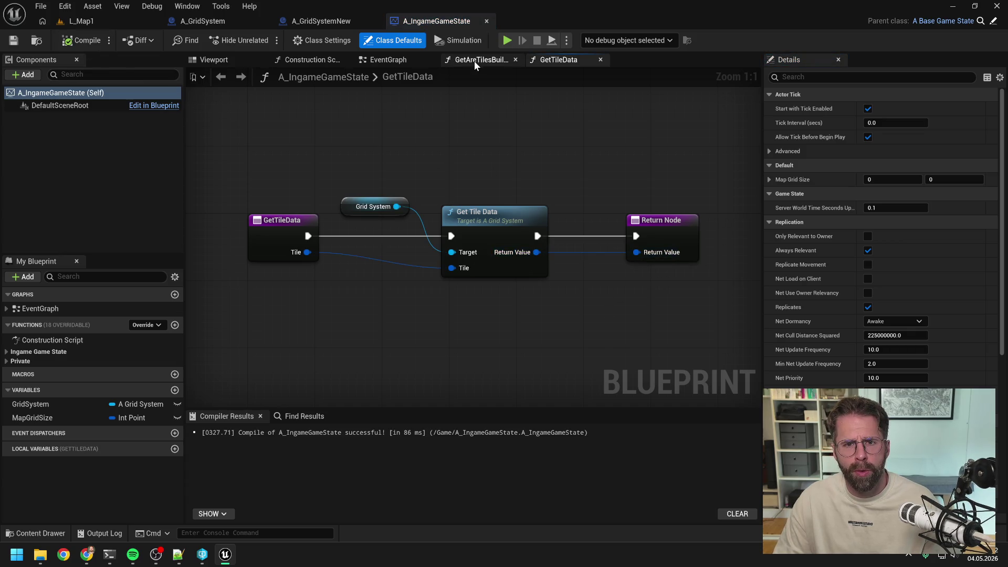
# Review A_IngameGameState's graphs and A_GridSystem's GetTileData, ending on the EventGraph.
pyautogui.click(474, 61)
pyautogui.click(386, 60)
pyautogui.click(315, 59)
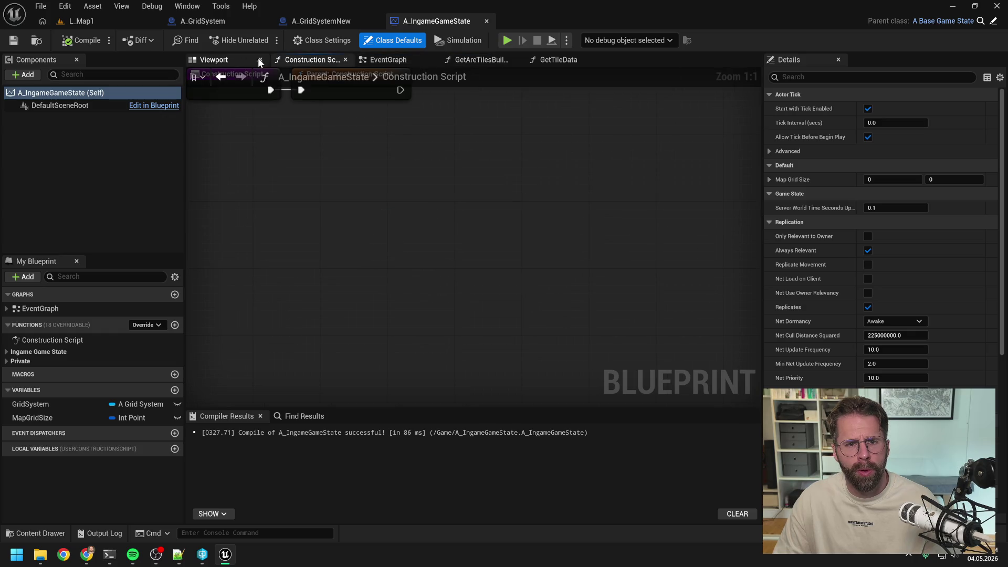
pyautogui.click(572, 61)
pyautogui.doubleClick(488, 234)
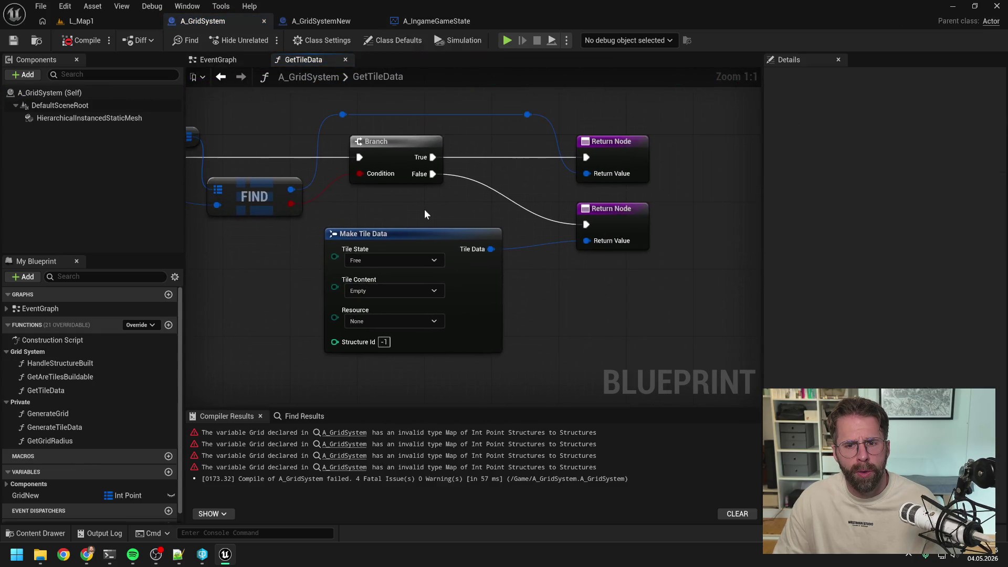
pyautogui.click(440, 24)
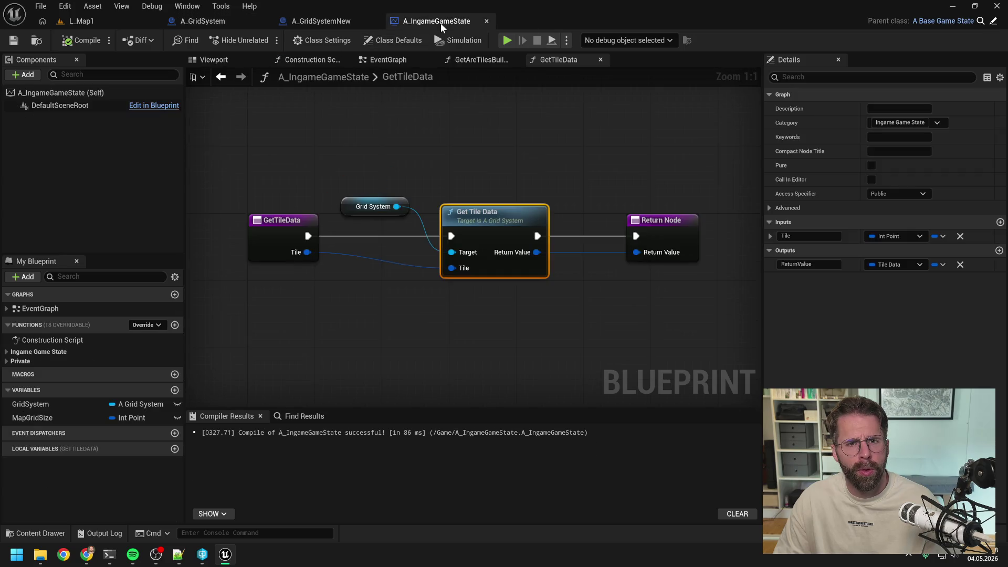
pyautogui.click(7, 360)
pyautogui.click(7, 352)
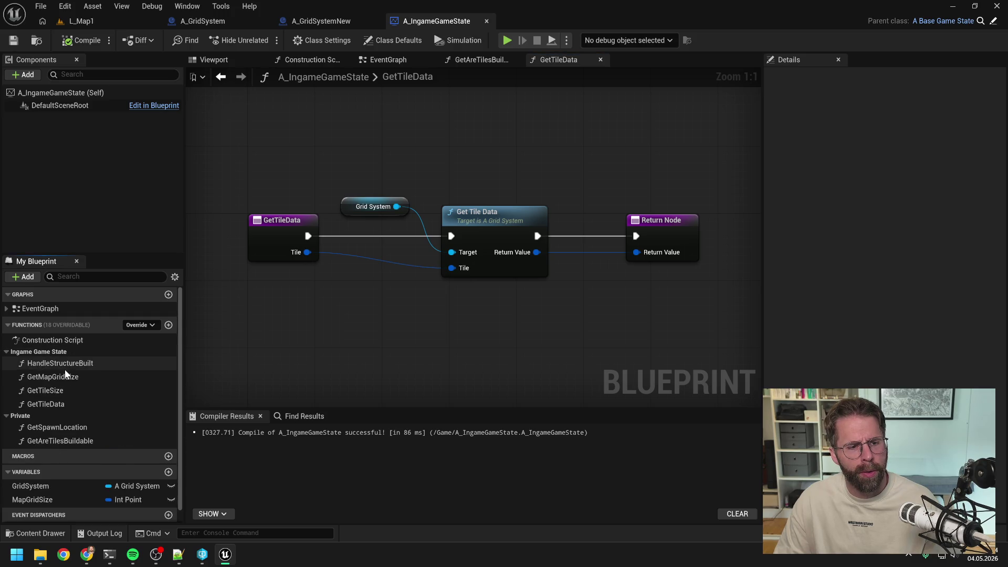
pyautogui.click(388, 60)
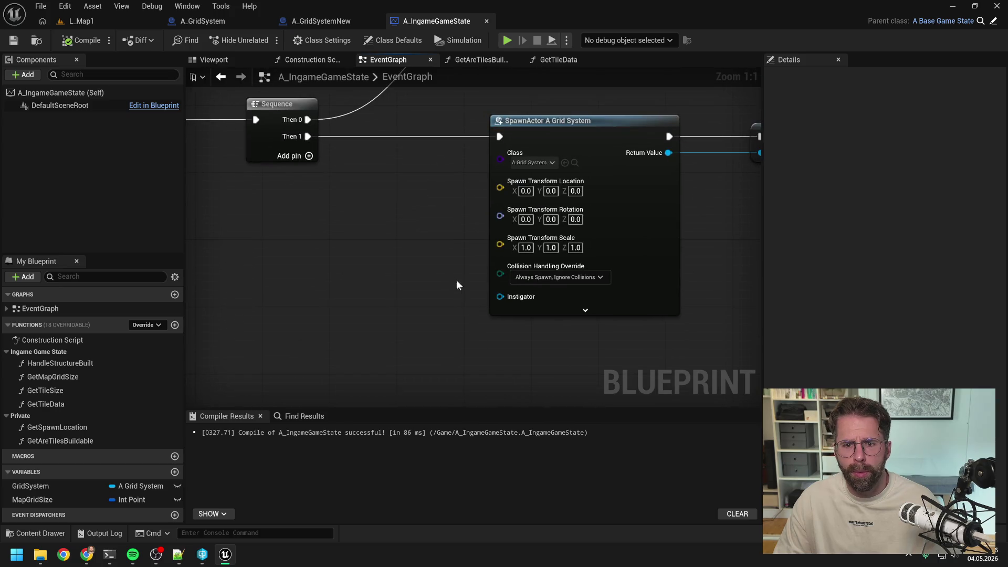
# Set the SpawnActor node's class to A_GridSystemNew.
pyautogui.scroll(-1, 442, 254)
pyautogui.click(530, 175)
pyautogui.write('gri')
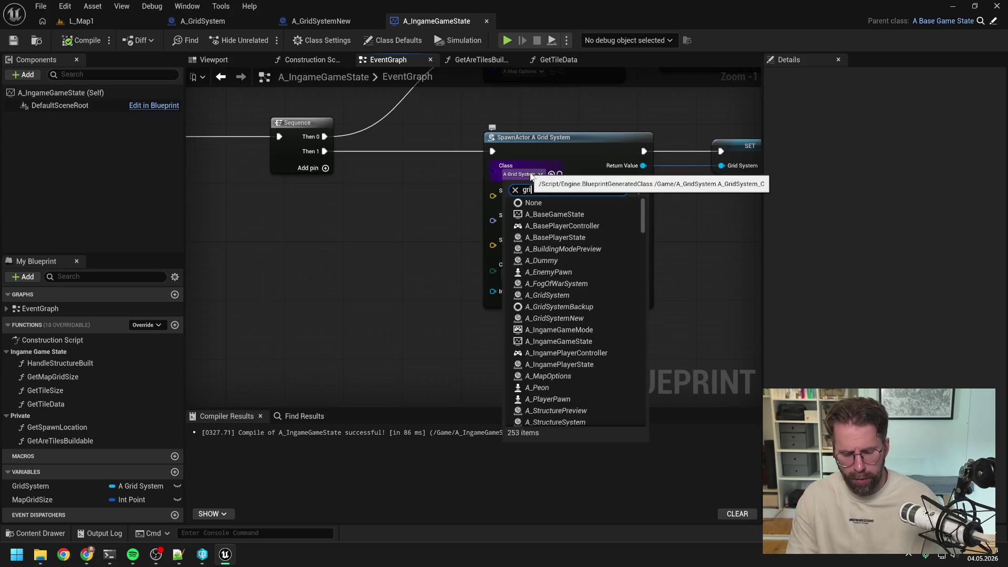
pyautogui.write('dsystem')
pyautogui.click(562, 239)
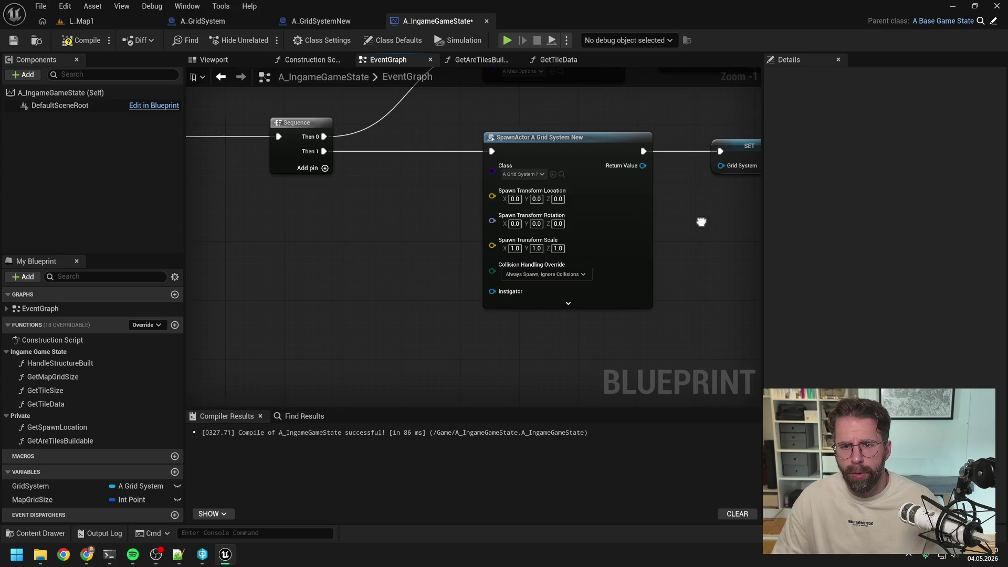
# Retype GridSystem to A Grid System New Object Reference, wire the spawned actor to SET, and compile.
pyautogui.moveTo(701, 222); pyautogui.dragTo(545, 246)
pyautogui.click(585, 175)
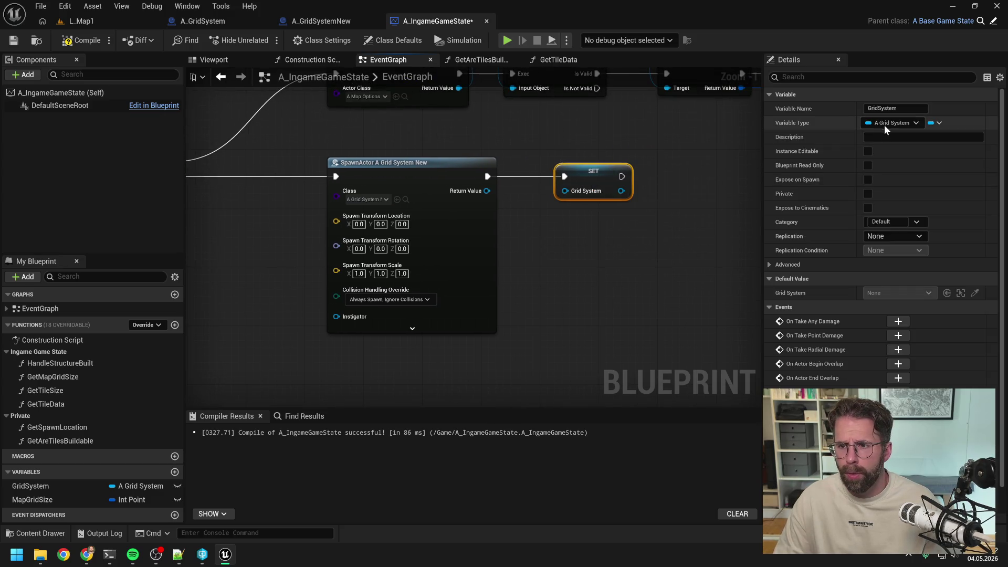
pyautogui.click(887, 124)
pyautogui.write('gridsys')
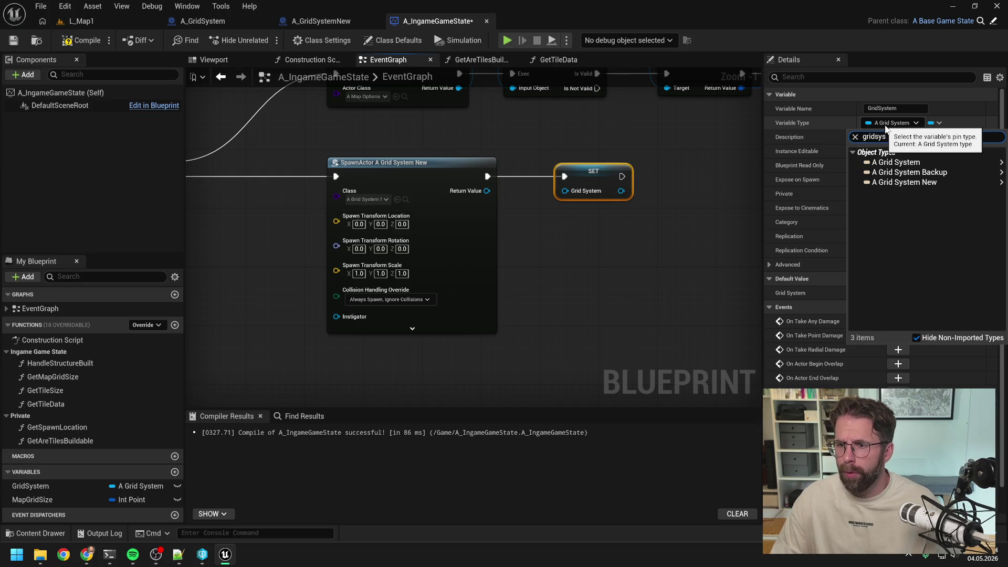
pyautogui.moveTo(903, 182)
pyautogui.click(841, 187)
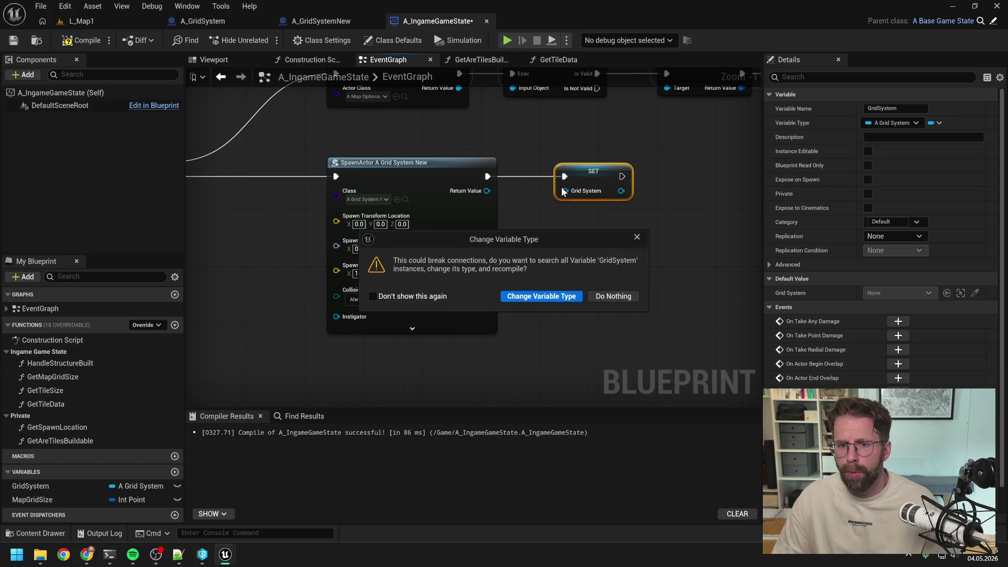
pyautogui.click(546, 298)
pyautogui.moveTo(487, 191); pyautogui.dragTo(571, 197)
pyautogui.click(84, 41)
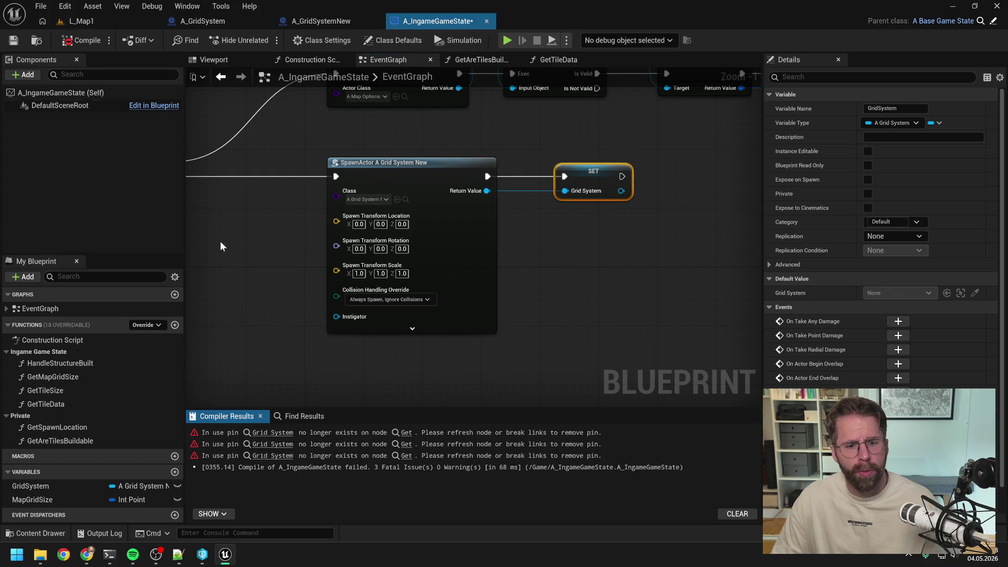
pyautogui.click(279, 434)
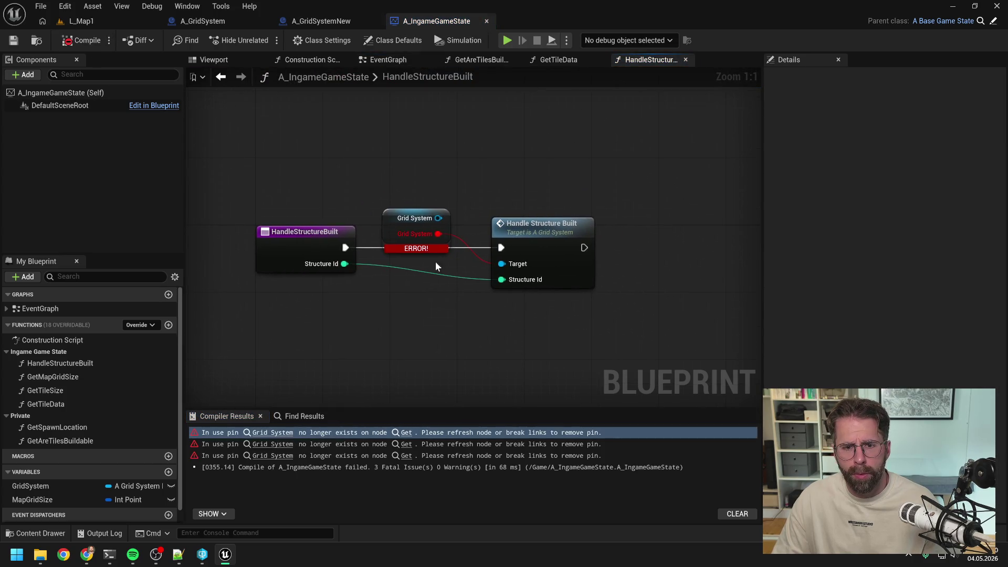
# Replace the broken Handle Structure Built node with the Grid System New version.
pyautogui.moveTo(438, 218); pyautogui.dragTo(509, 176)
pyautogui.write('handl')
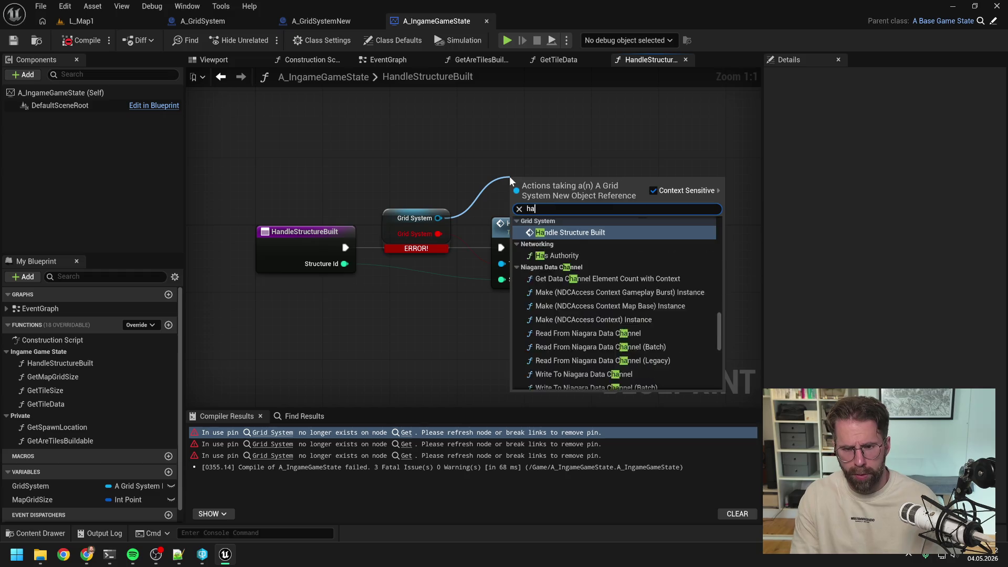
pyautogui.click(560, 267)
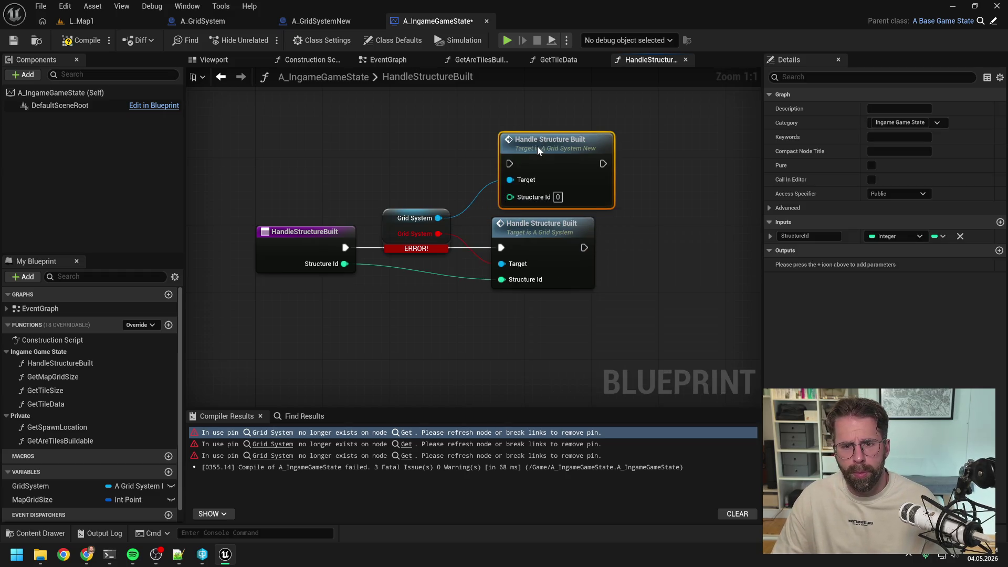
pyautogui.moveTo(345, 247)
pyautogui.mouseDown()
pyautogui.moveTo(515, 155)
pyautogui.moveTo(414, 238)
pyautogui.moveTo(510, 195)
pyautogui.moveTo(541, 273)
pyautogui.mouseUp()
pyautogui.click(531, 226)
pyautogui.press('Delete')
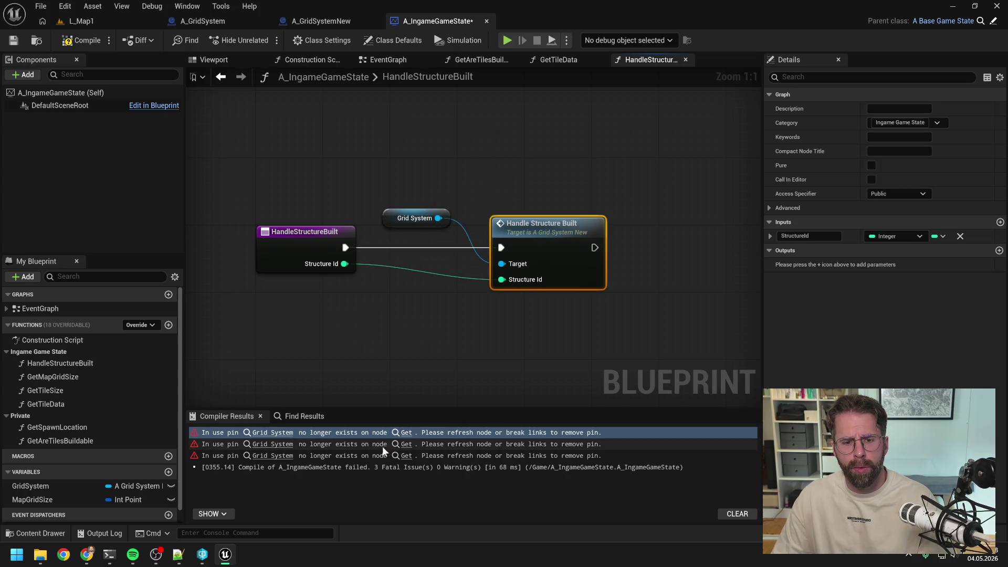
# In GetAreTilesBuildable, swap in the new Get Are Tiles Buildable call, wired to Tiles and the return, then recompile.
pyautogui.click(407, 444)
pyautogui.moveTo(452, 233)
pyautogui.mouseDown()
pyautogui.moveTo(496, 184)
pyautogui.moveTo(539, 167)
pyautogui.mouseUp()
pyautogui.write('get are')
pyautogui.press('Return')
pyautogui.moveTo(375, 246)
pyautogui.mouseDown()
pyautogui.moveTo(516, 169)
pyautogui.moveTo(507, 202)
pyautogui.mouseUp()
pyautogui.moveTo(600, 170)
pyautogui.mouseDown()
pyautogui.moveTo(643, 239)
pyautogui.moveTo(633, 253)
pyautogui.moveTo(641, 261)
pyautogui.mouseUp()
pyautogui.click(544, 227)
pyautogui.press('Delete')
pyautogui.moveTo(543, 150); pyautogui.dragTo(542, 225)
pyautogui.click(252, 216)
pyautogui.press('F7')
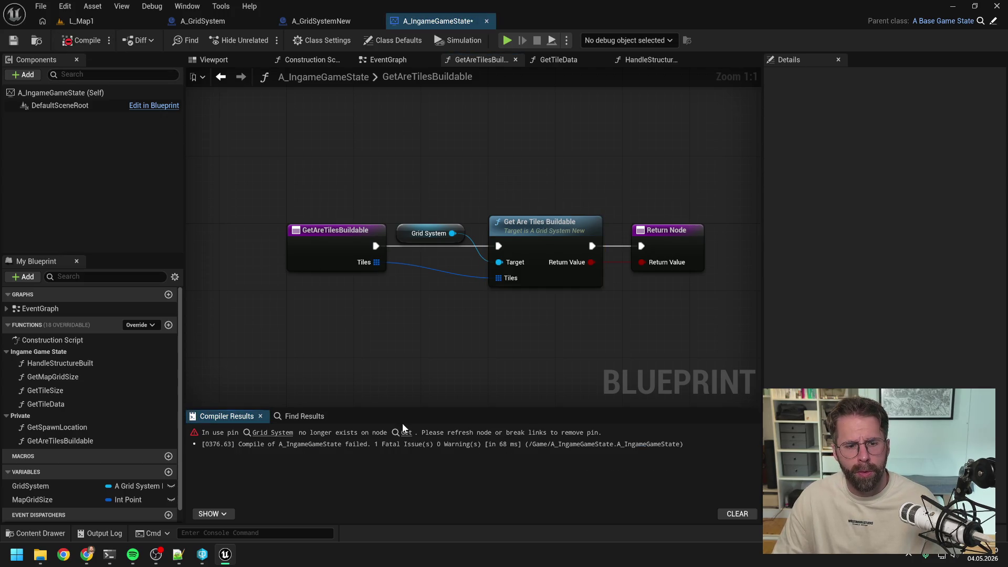
# In GetTileData, add the new grid's Get Tile Data call, wired to Tile and execution.
pyautogui.click(406, 432)
pyautogui.click(476, 353)
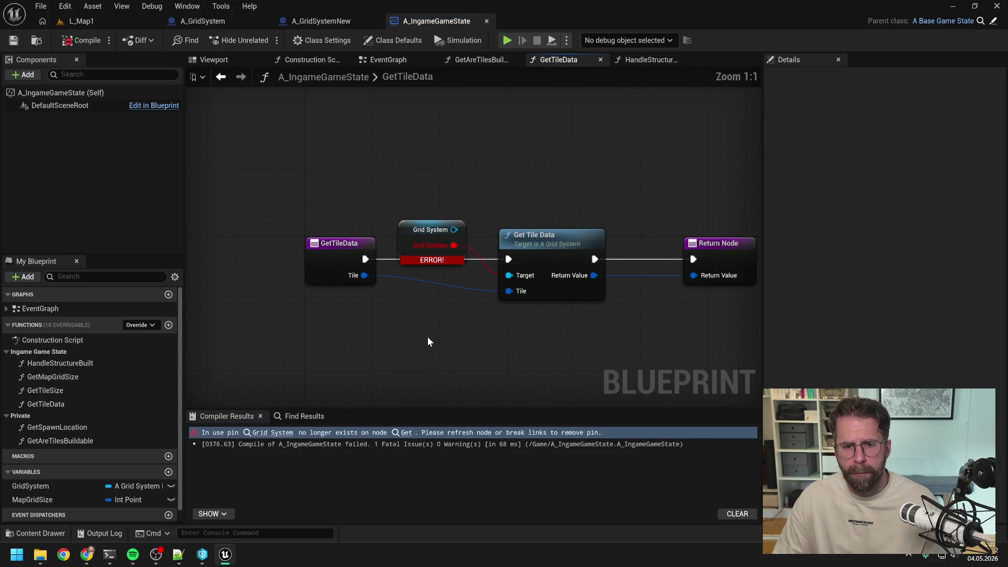
pyautogui.moveTo(453, 229); pyautogui.dragTo(502, 193)
pyautogui.write('get tile da')
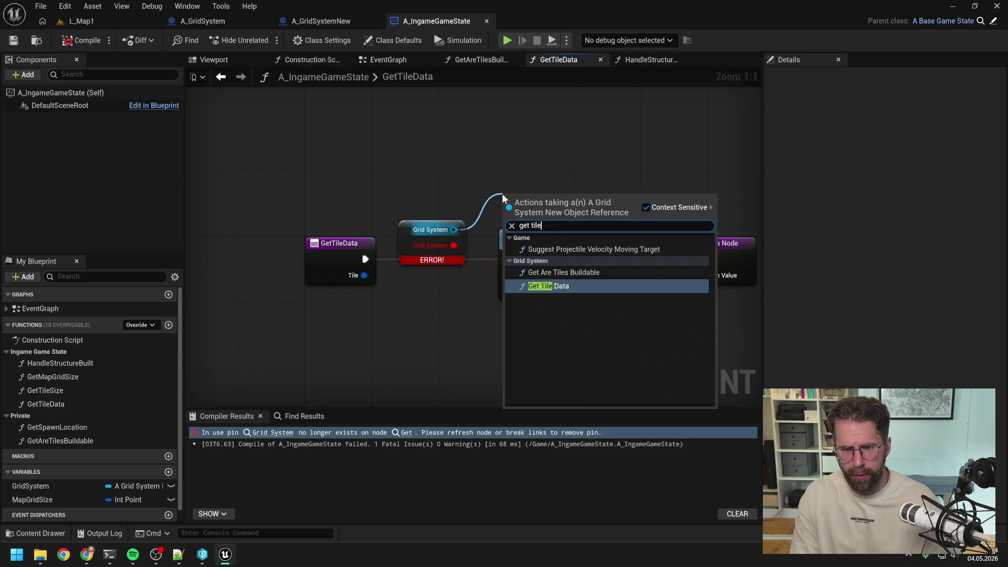
pyautogui.click(556, 264)
pyautogui.moveTo(364, 275); pyautogui.dragTo(508, 207)
pyautogui.moveTo(364, 259); pyautogui.dragTo(508, 175)
pyautogui.moveTo(602, 175)
pyautogui.mouseDown()
pyautogui.moveTo(693, 258)
pyautogui.moveTo(693, 275)
pyautogui.mouseUp()
# Delete the old Get Tile Data node, route the Return Value, and compile the game state.
pyautogui.click(551, 240)
pyautogui.press('Delete')
pyautogui.moveTo(557, 150); pyautogui.dragTo(566, 231)
pyautogui.click(553, 198)
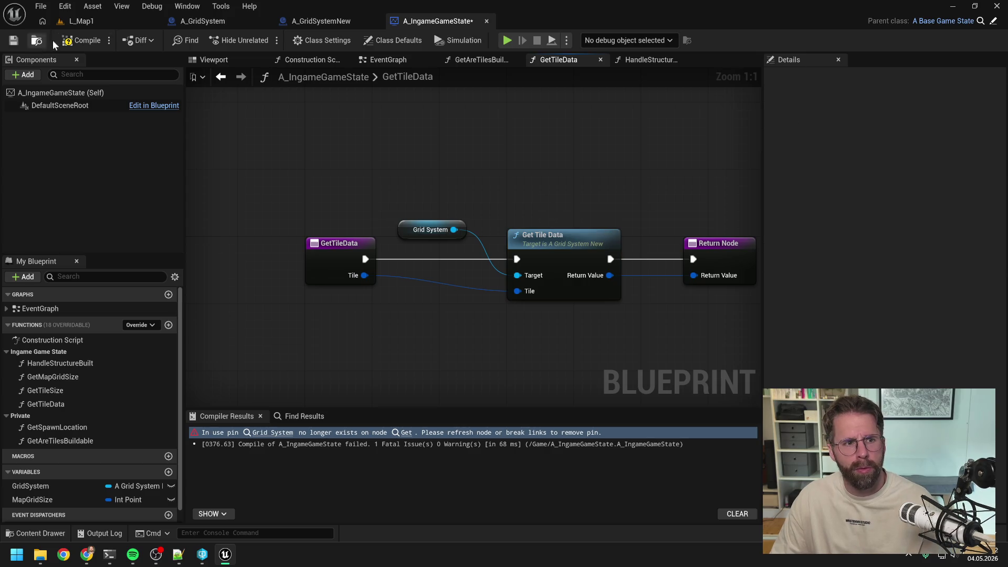
pyautogui.click(82, 41)
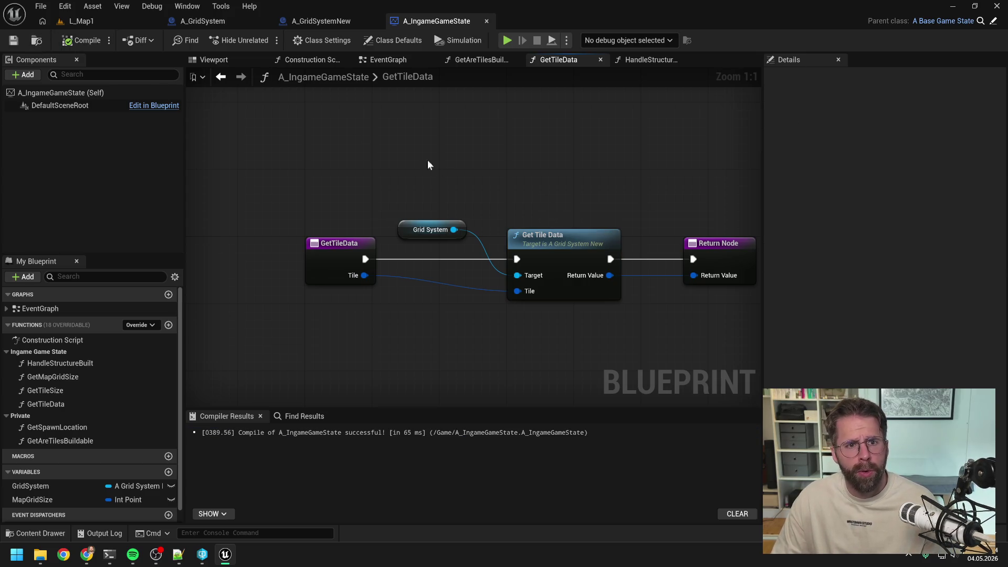
pyautogui.click(137, 21)
# Play-test the level, then open and recompile the failing A_GridSystem blueprint.
pyautogui.click(262, 41)
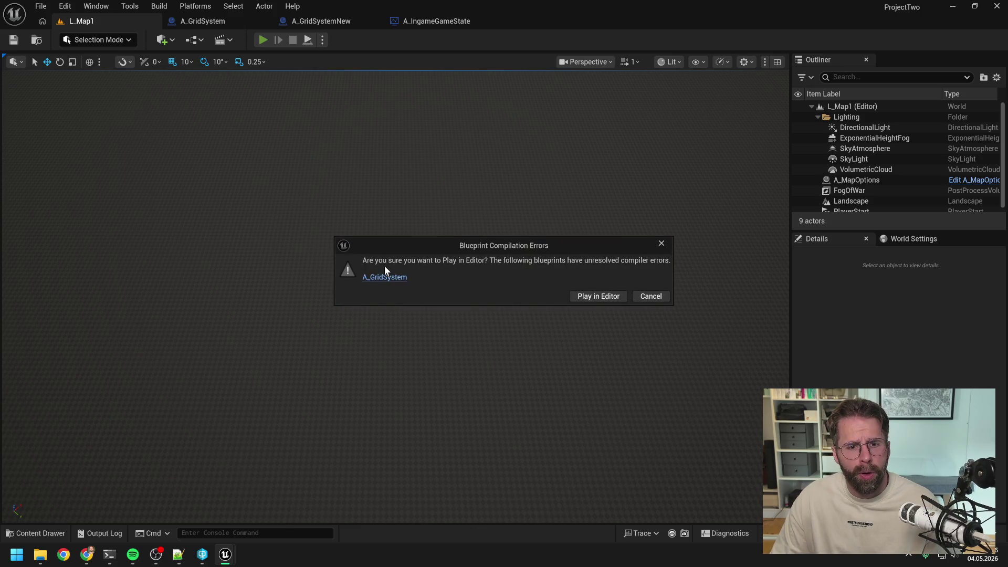
pyautogui.click(384, 276)
pyautogui.click(981, 37)
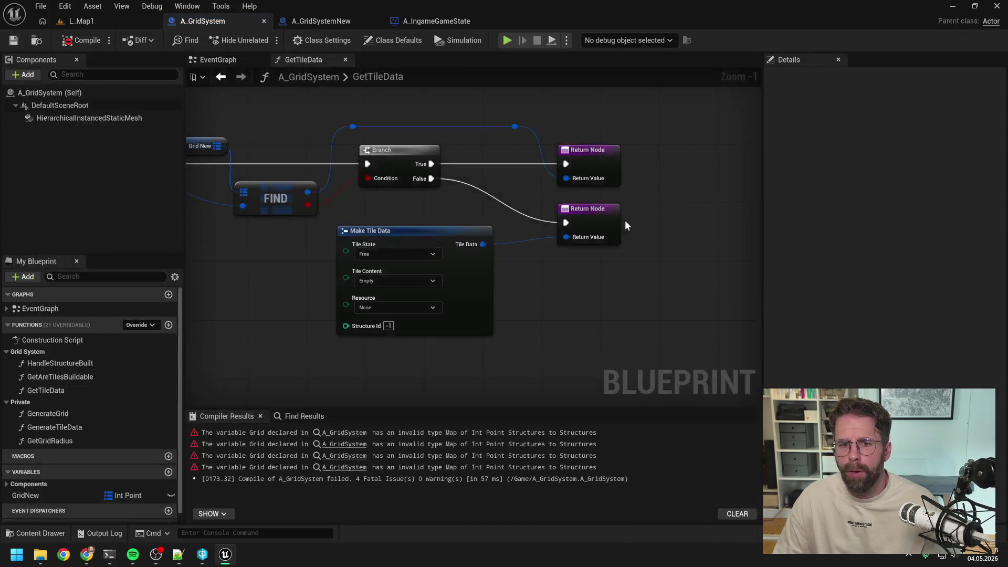
pyautogui.click(79, 45)
# Find A_GridSystem with the 'grid sys' search and review its dependencies in the Reference Viewer.
pyautogui.hotkey('ctrl', 'space')
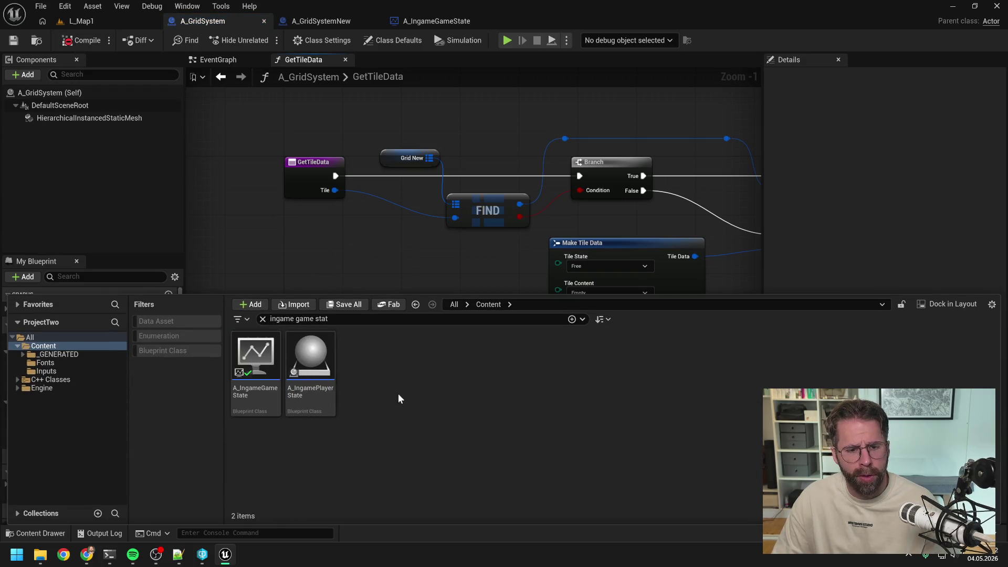
pyautogui.write('grid sys')
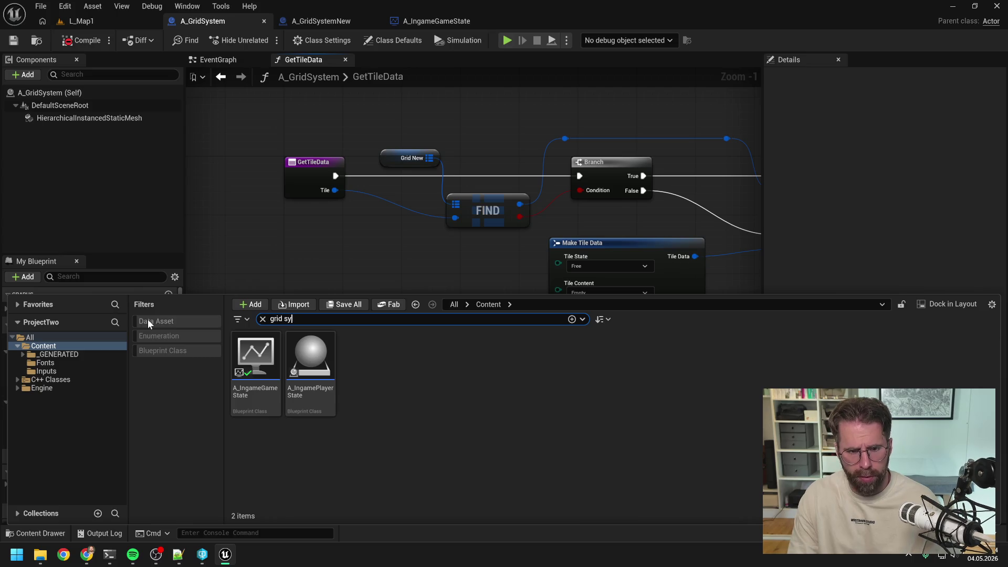
pyautogui.rightClick(256, 367)
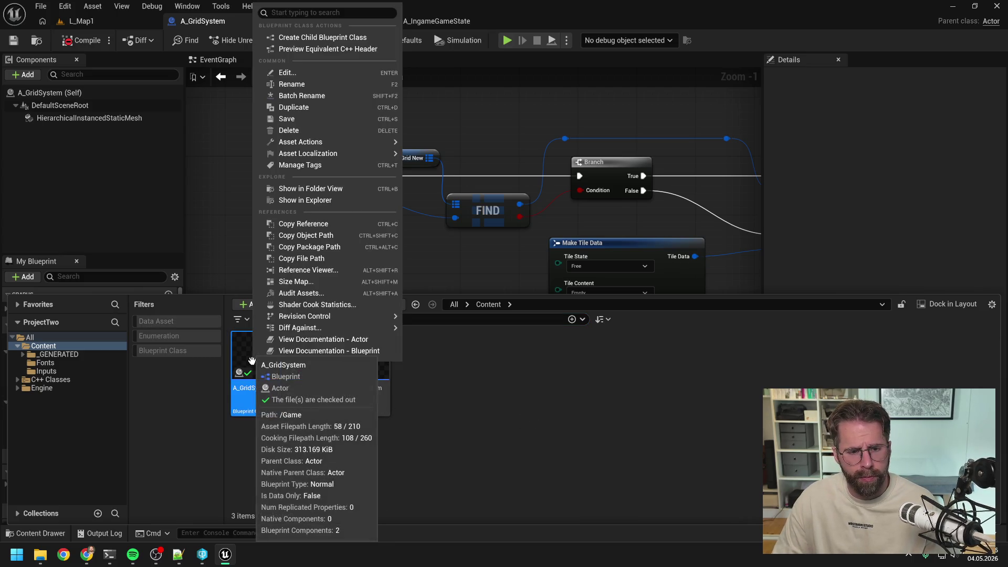
pyautogui.click(317, 270)
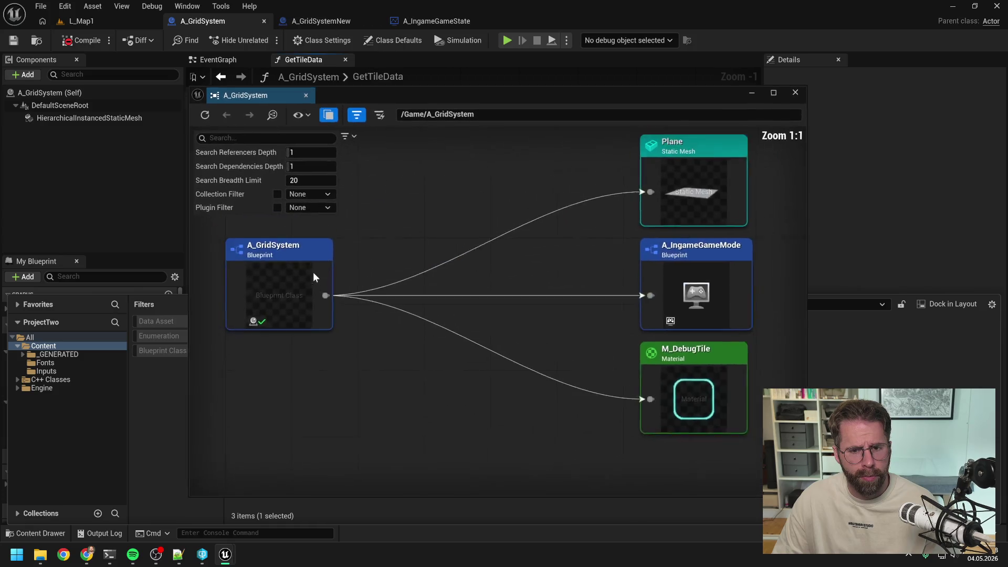
pyautogui.scroll(-2, 492, 247)
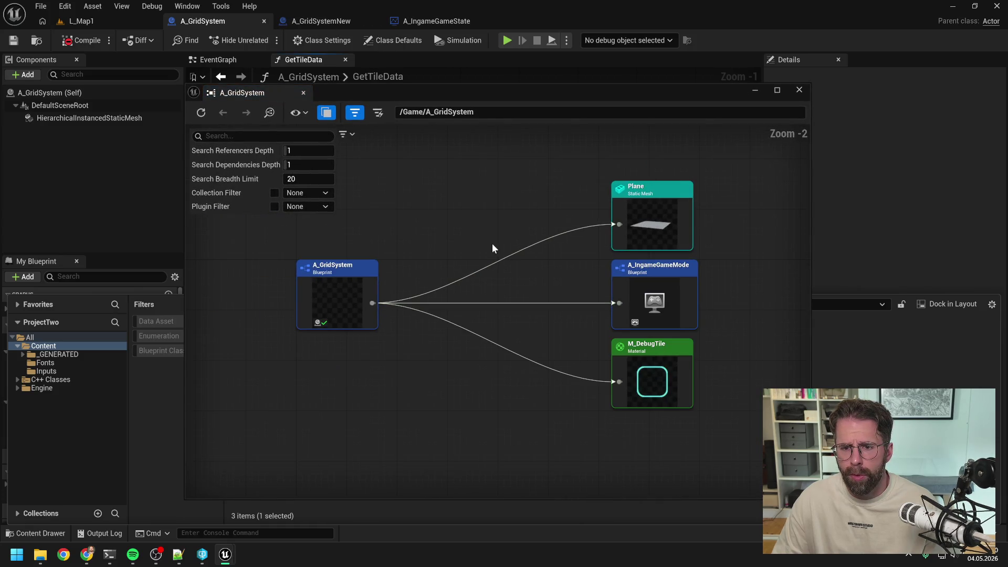
pyautogui.click(799, 90)
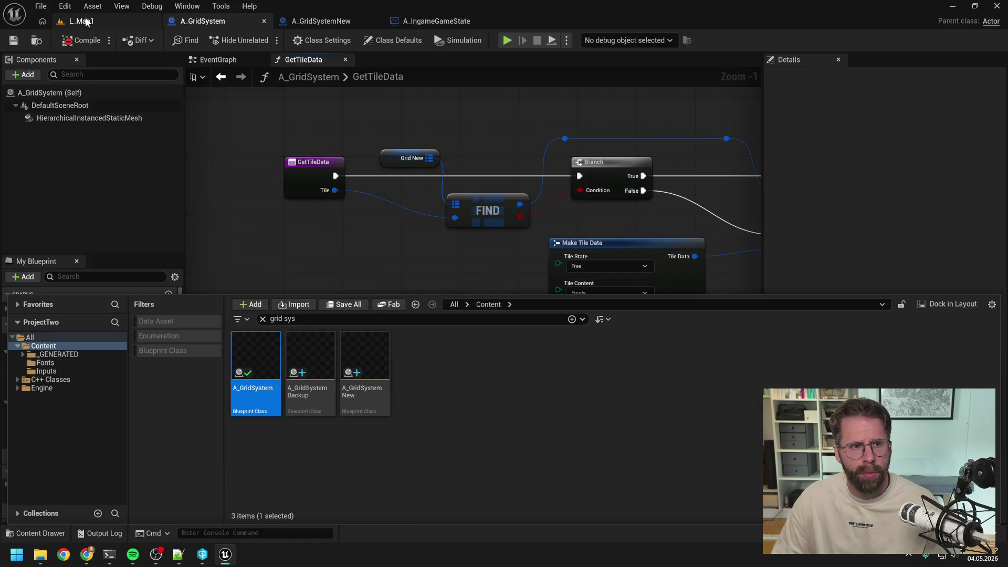
pyautogui.click(81, 21)
# Play-test despite compile errors, entering and cancelling building mode to check buildable tiles.
pyautogui.click(263, 40)
pyautogui.click(588, 295)
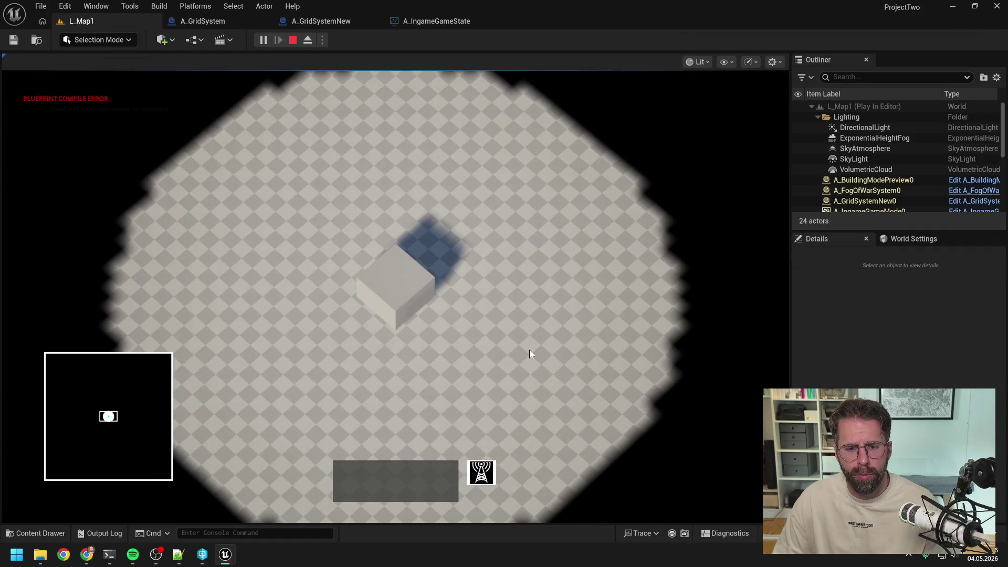
pyautogui.click(482, 471)
pyautogui.rightClick(575, 329)
pyautogui.press('Escape')
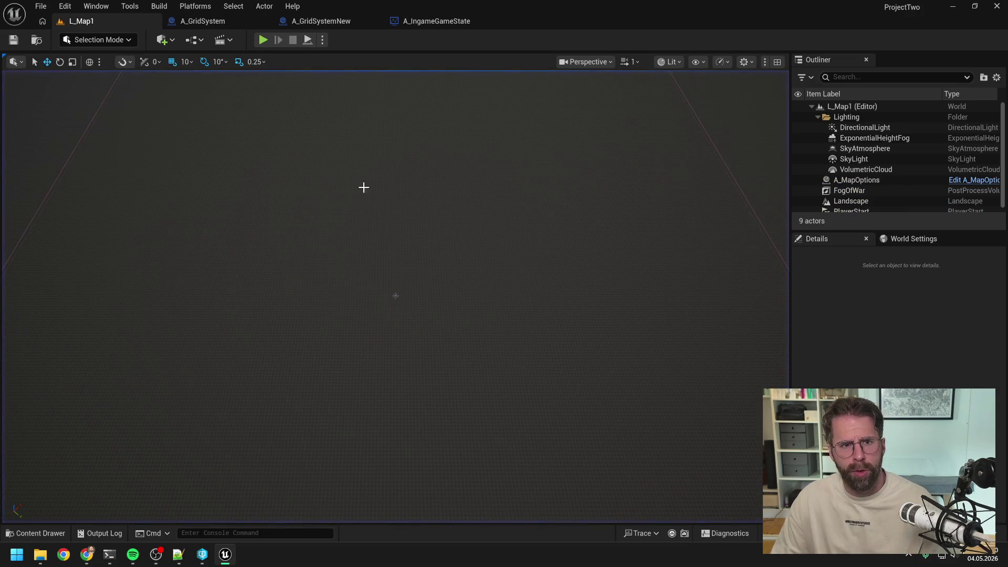
# Force-delete the old A_GridSystem blueprint from the Content Drawer.
pyautogui.hotkey('ctrl', 'space')
pyautogui.click(256, 320)
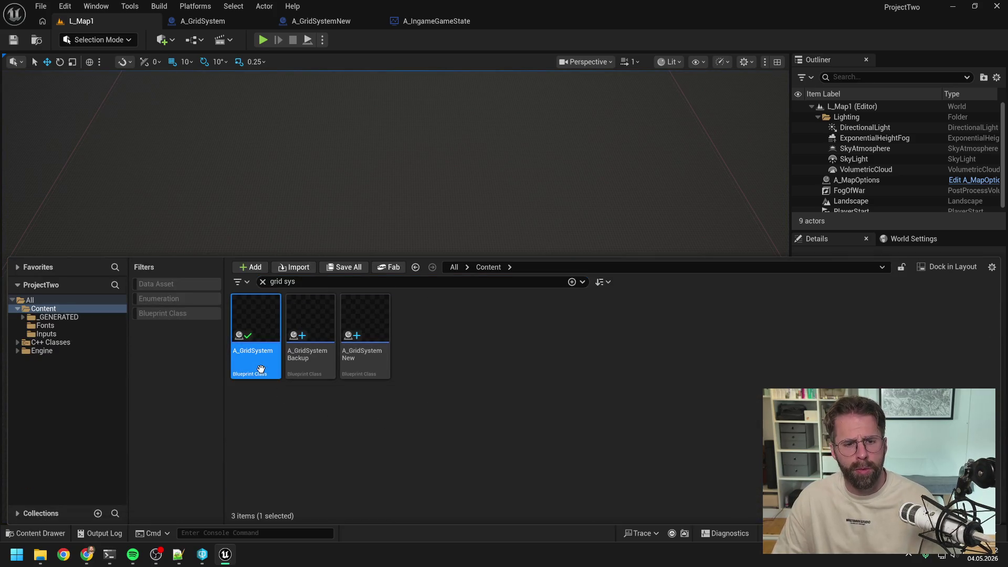
pyautogui.press('Delete')
pyautogui.click(443, 447)
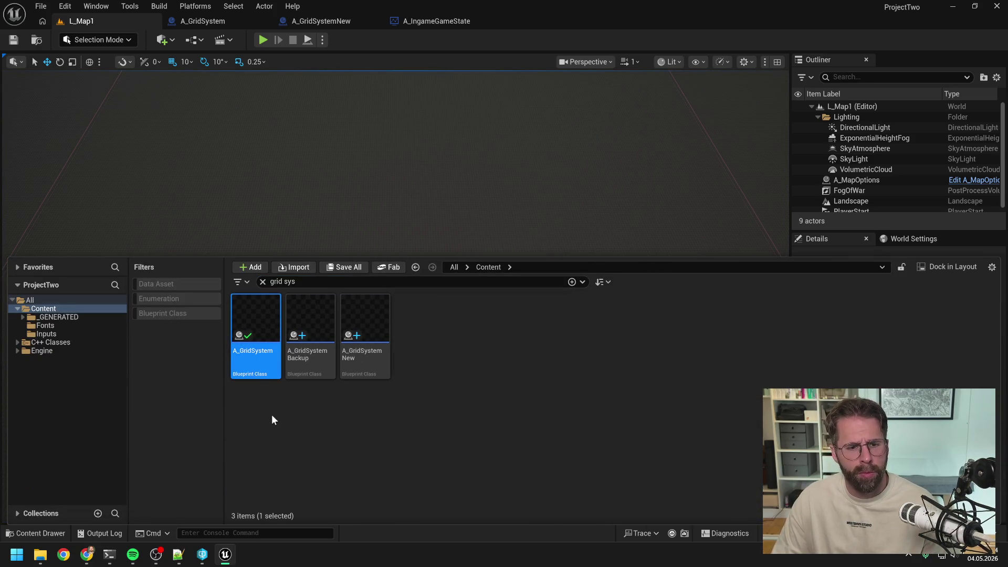
# Run a Content folder context action, then play-test the level again.
pyautogui.hotkey('ctrl', 'space')
pyautogui.rightClick(50, 309)
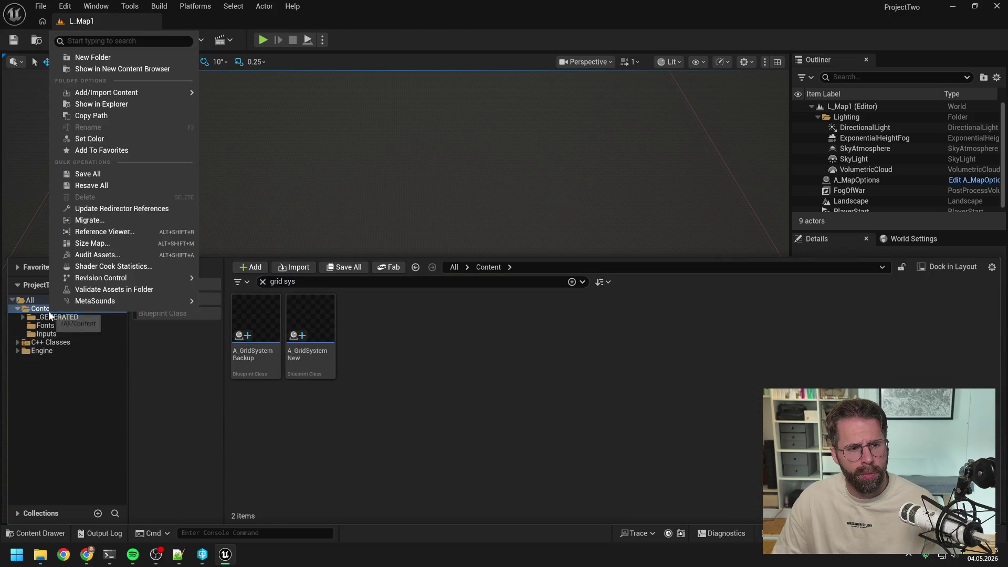
pyautogui.click(79, 206)
pyautogui.click(262, 40)
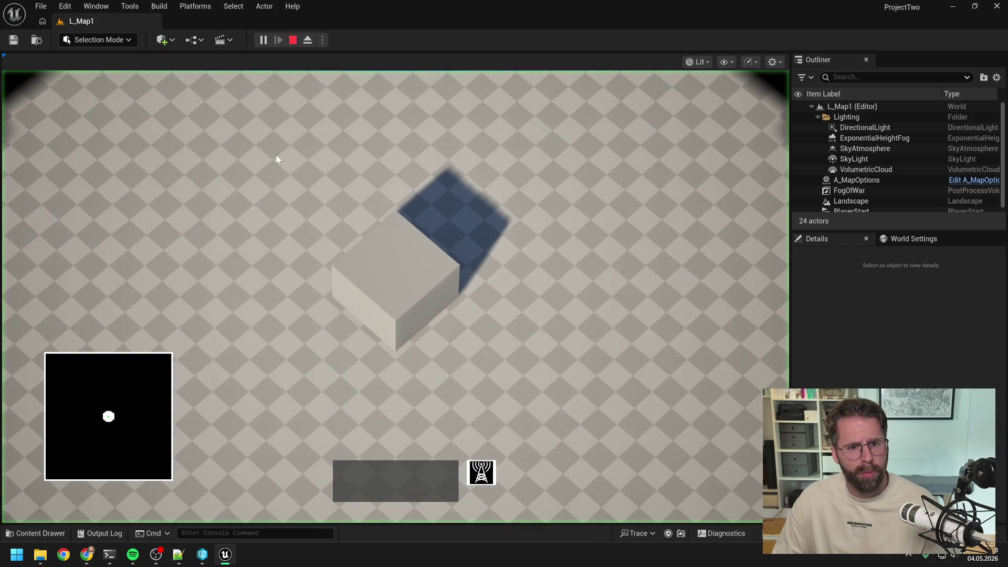
pyautogui.press('Escape')
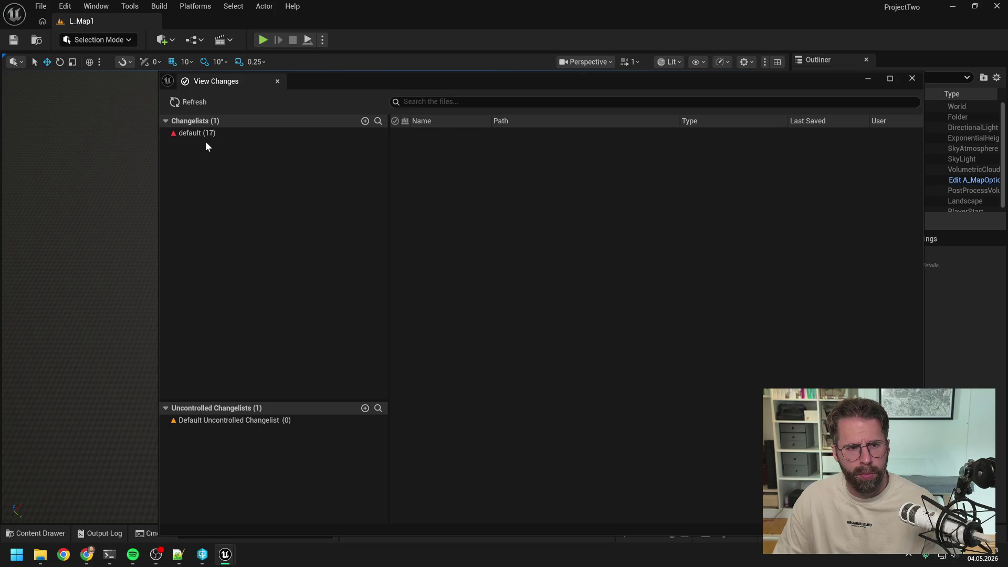
# Review the default changelist and the ProjectTwo depot history in the Perforce client.
pyautogui.click(203, 131)
pyautogui.rightClick(203, 131)
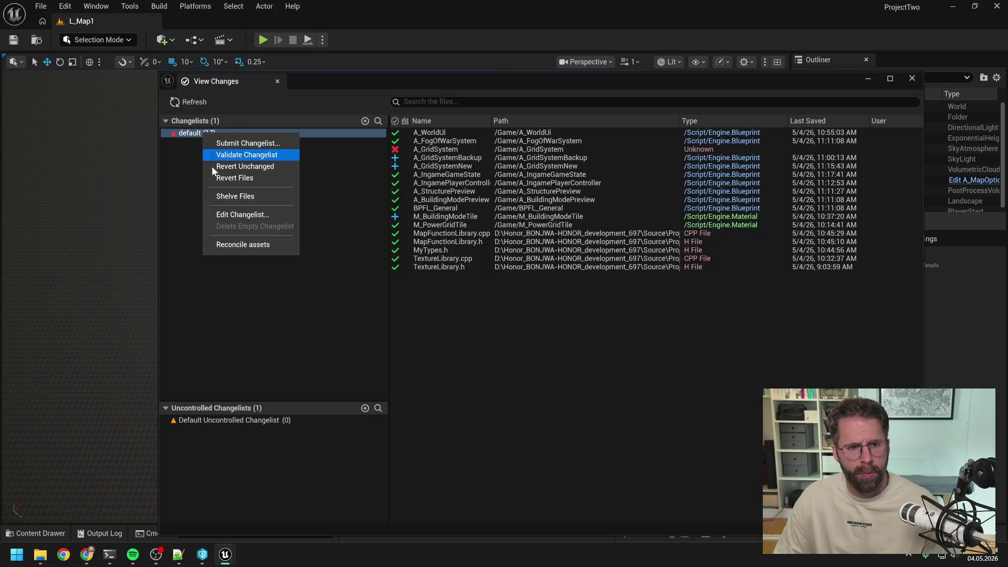
pyautogui.click(232, 373)
pyautogui.click(202, 555)
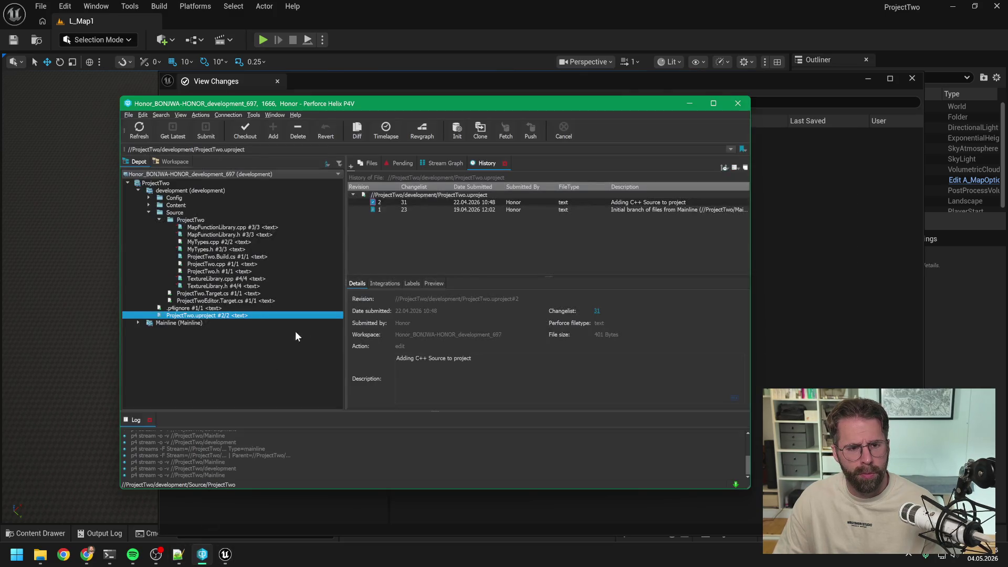
pyautogui.click(206, 184)
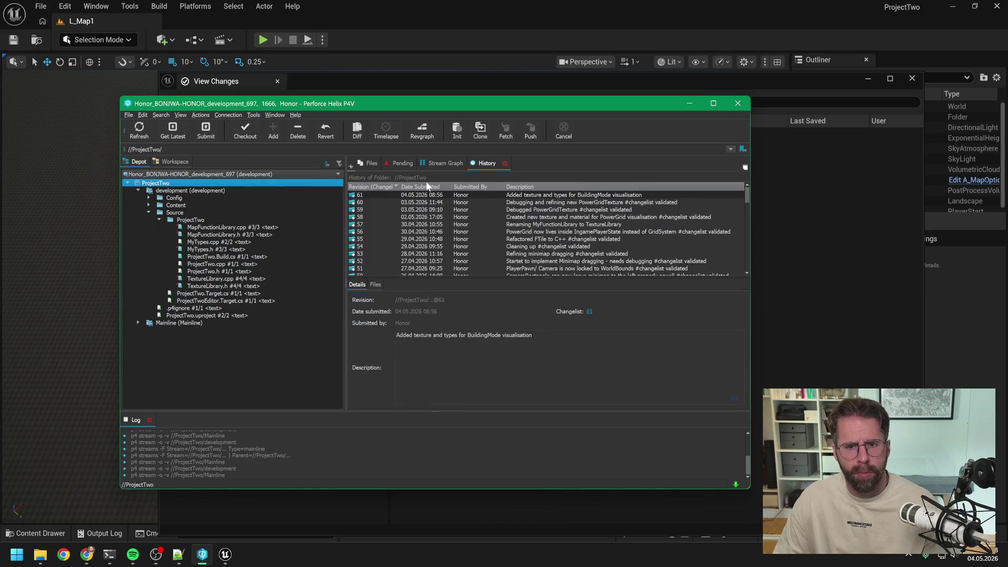
pyautogui.click(821, 267)
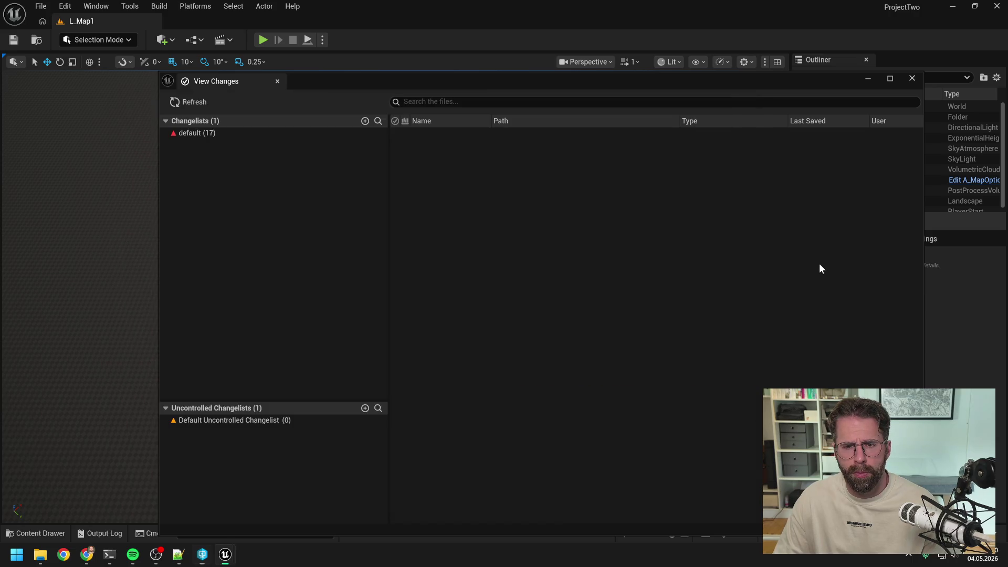
# Start submitting the default changelist with the description 'Refining/ debugging BuildingMode'.
pyautogui.click(198, 133)
pyautogui.rightClick(199, 132)
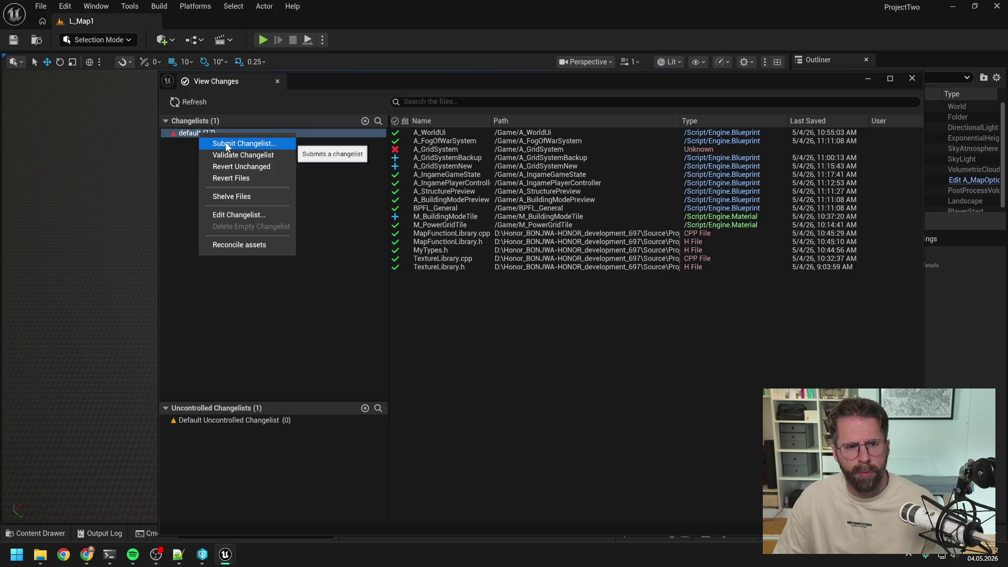
pyautogui.click(226, 144)
pyautogui.write('Refinin')
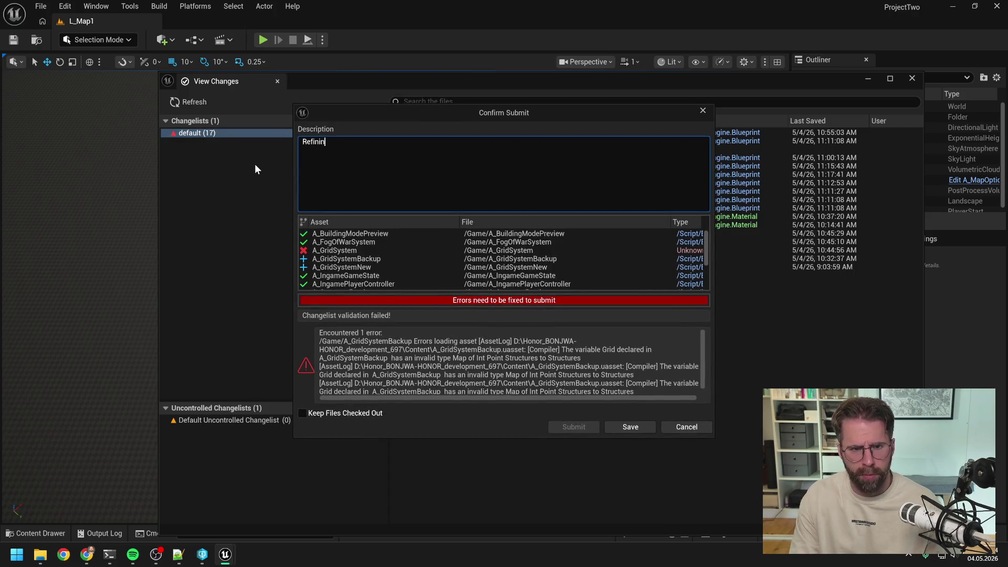
pyautogui.write('g/ debugging ')
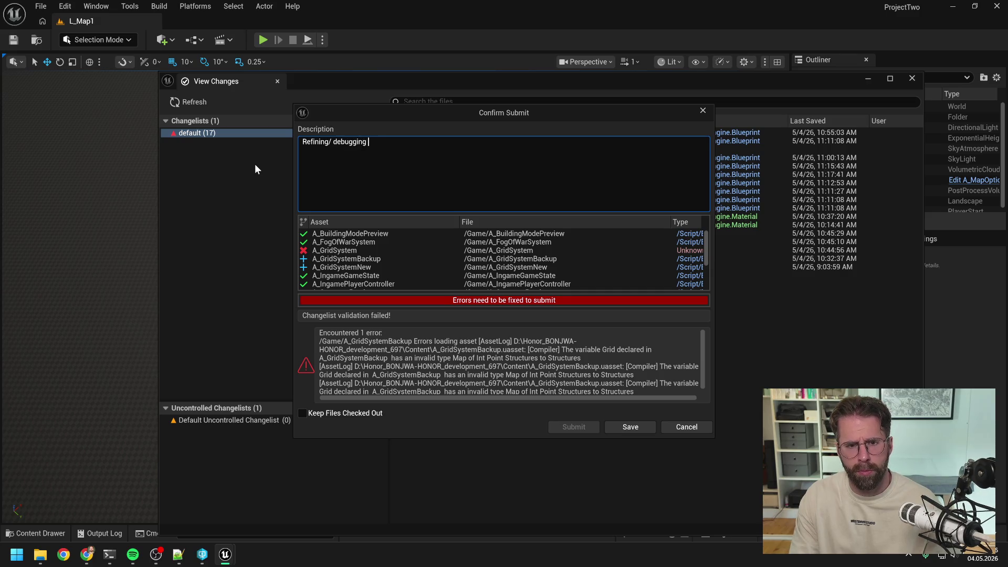
pyautogui.write('BuildingMode visualisation')
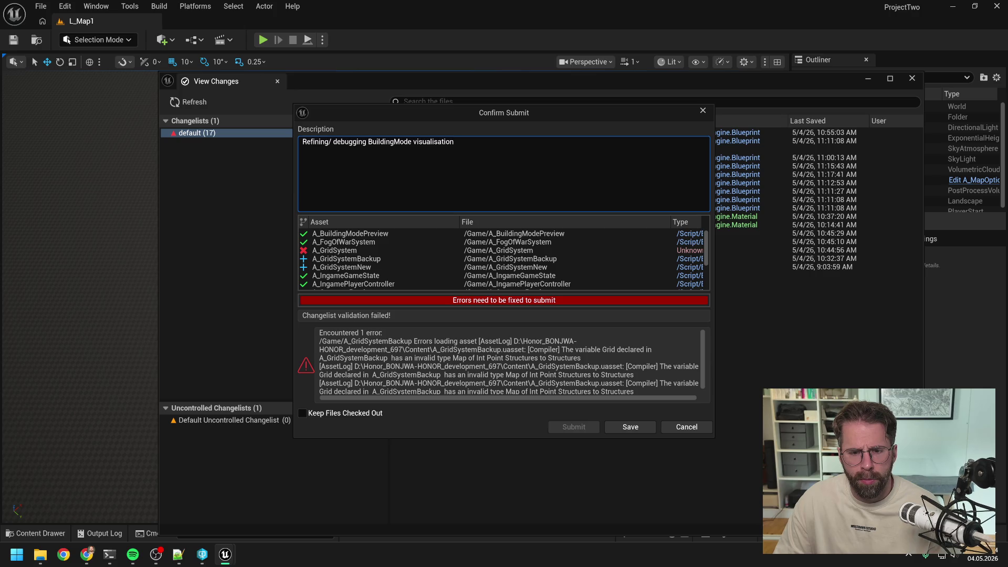
pyautogui.scroll(-1, 504, 362)
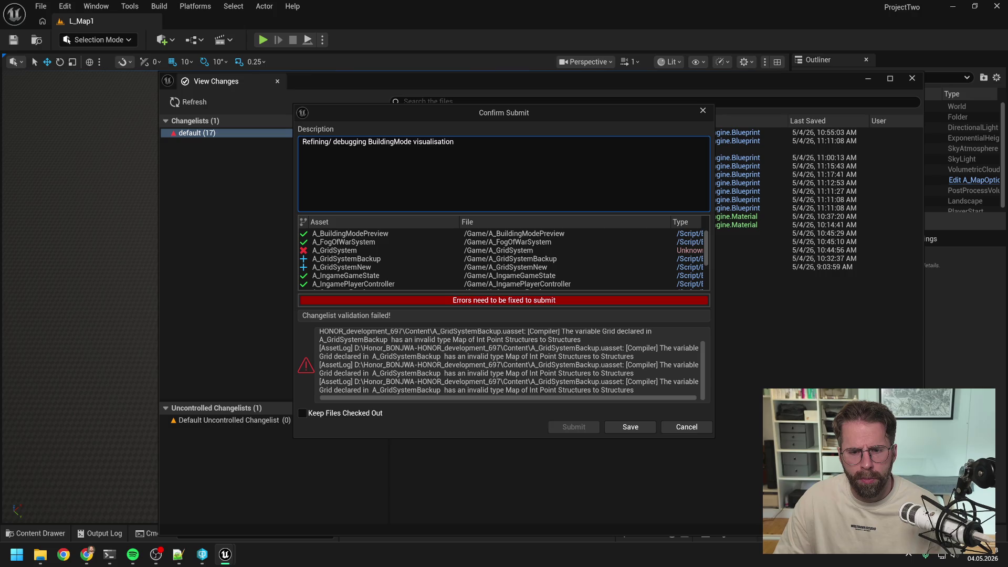
pyautogui.scroll(1, 504, 362)
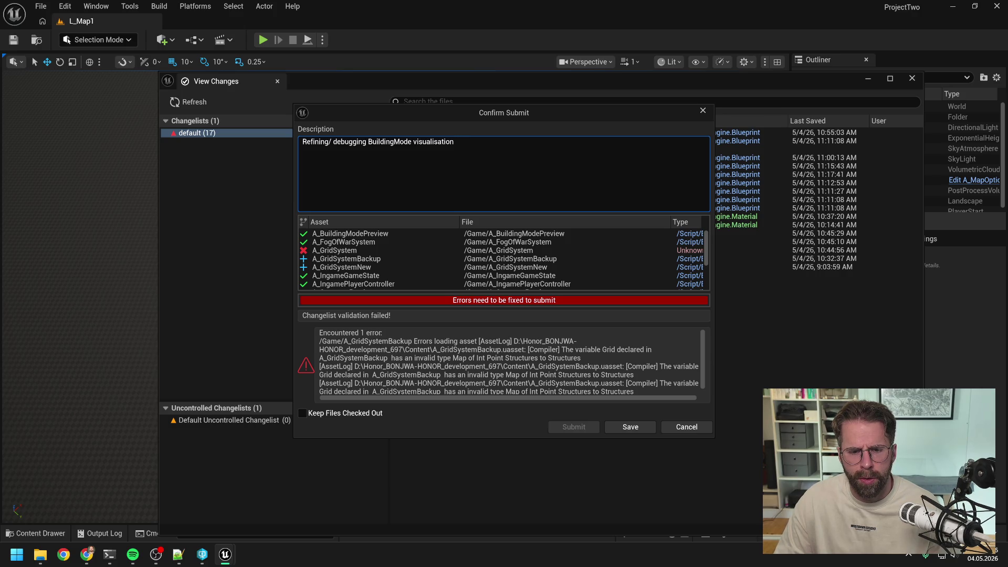
# Add a second description line about the FTile refactor, select all, and cancel the submit.
pyautogui.press('Return')
pyautogui.write('Refactoring FTile to FTilDa')
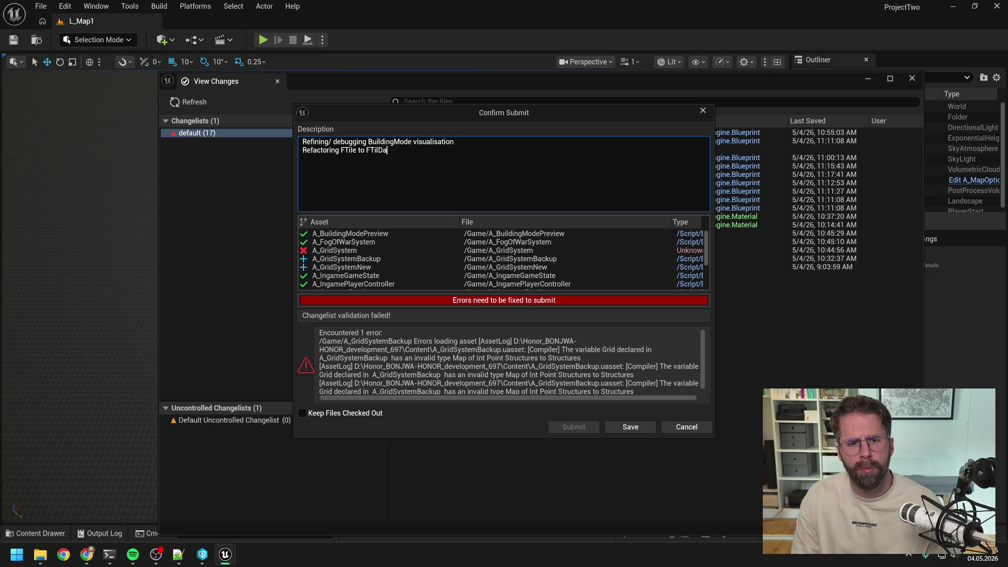
pyautogui.write('ta')
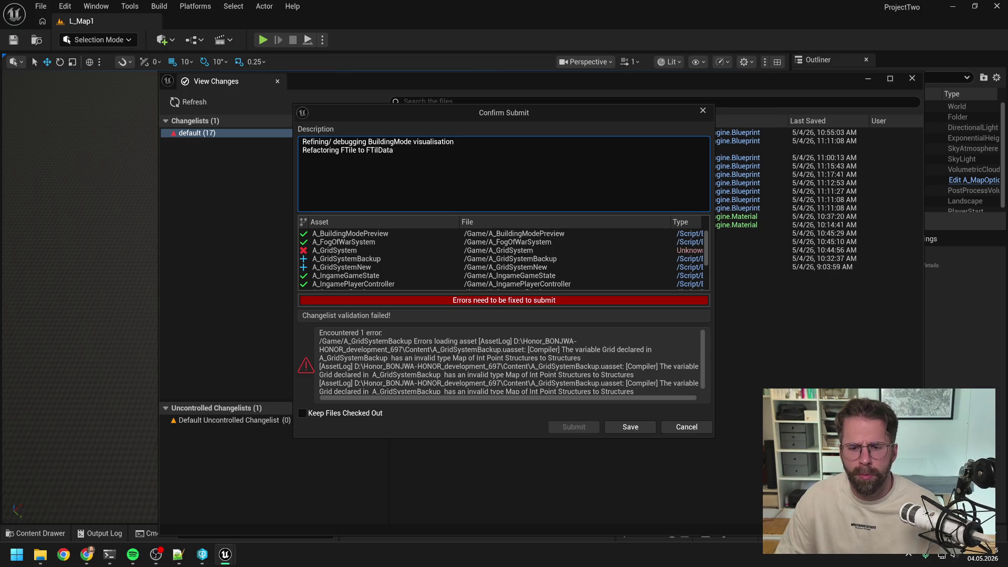
pyautogui.hotkey('ctrl', 'a')
pyautogui.hotkey('ctrl', 'c')
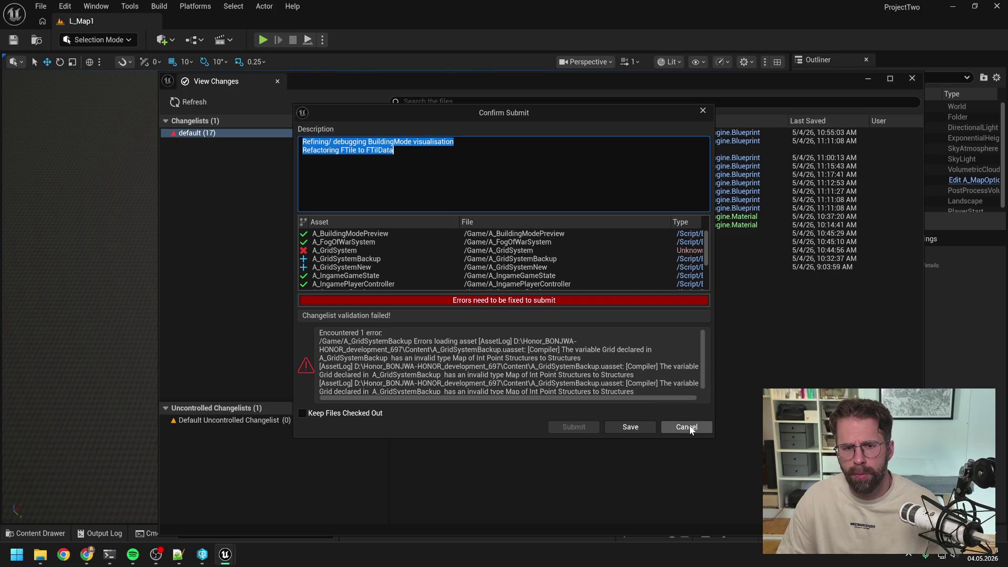
pyautogui.click(686, 427)
# Force-delete A_GridSystemBackup and run a Content folder context action.
pyautogui.click(991, 36)
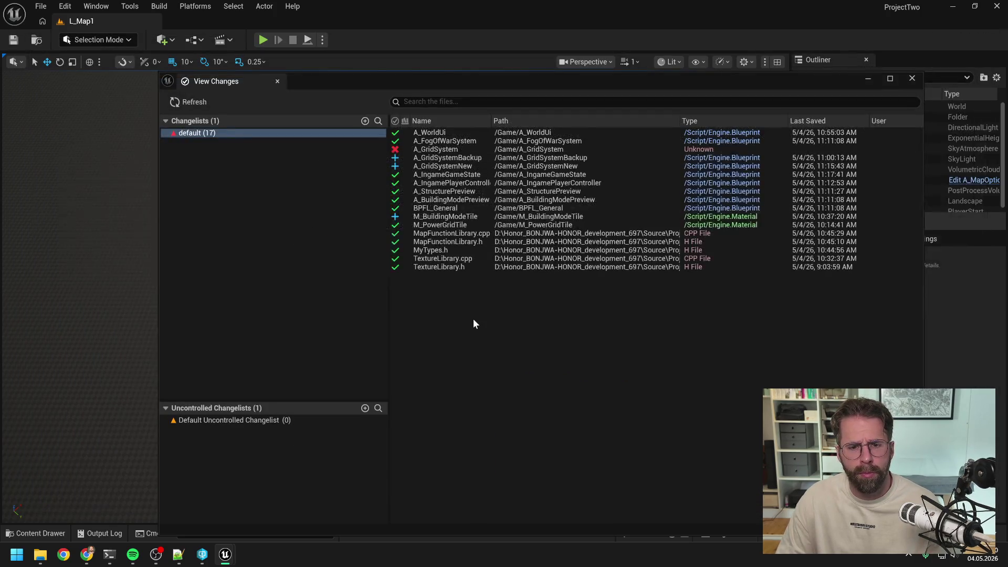
pyautogui.hotkey('ctrl', 'space')
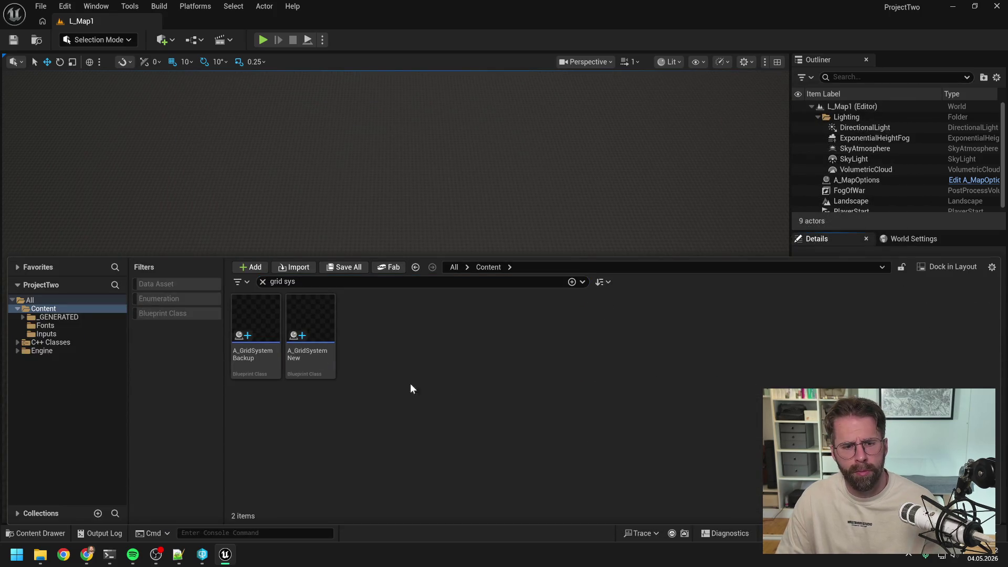
pyautogui.click(259, 330)
pyautogui.press('Delete')
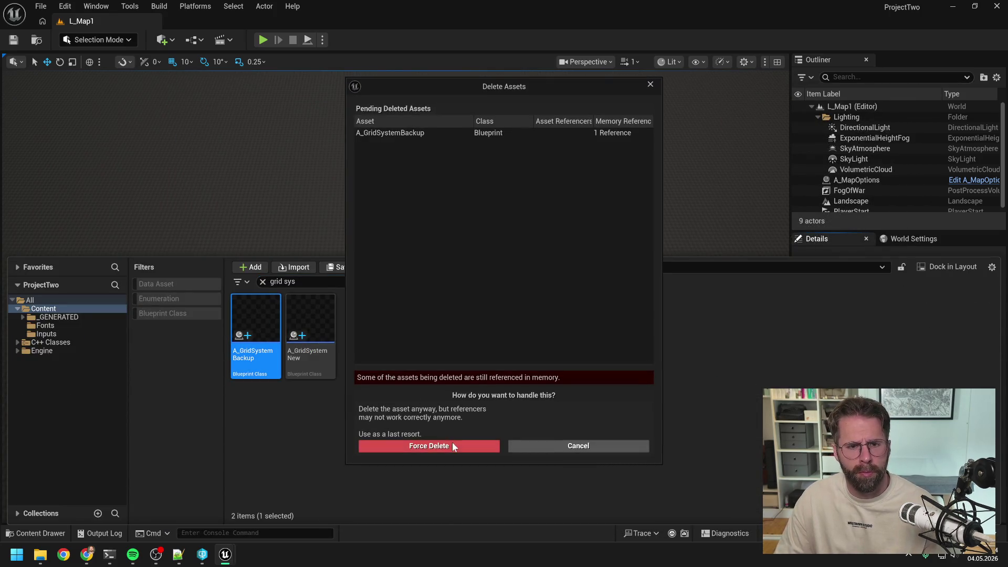
pyautogui.click(451, 443)
pyautogui.rightClick(57, 310)
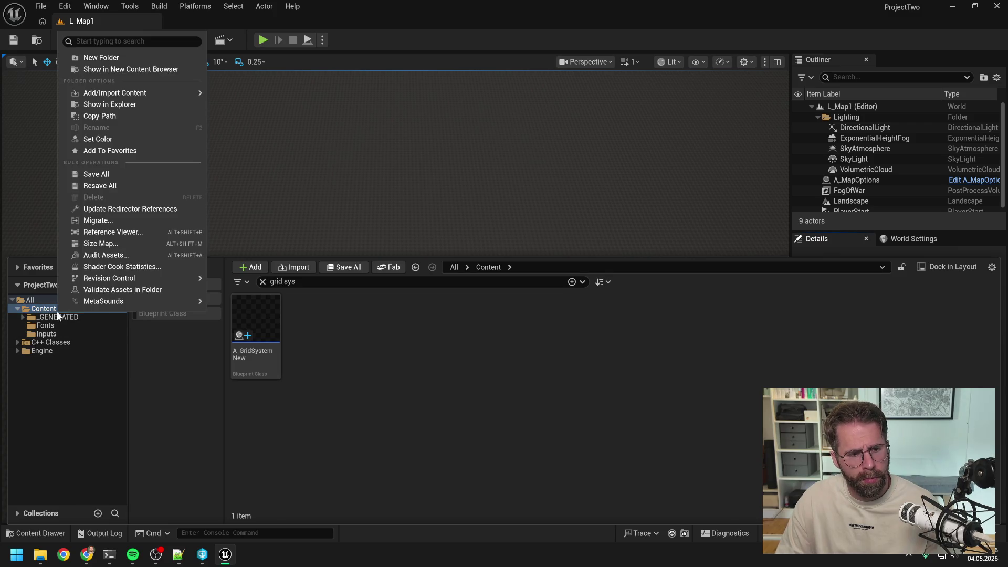
pyautogui.click(118, 207)
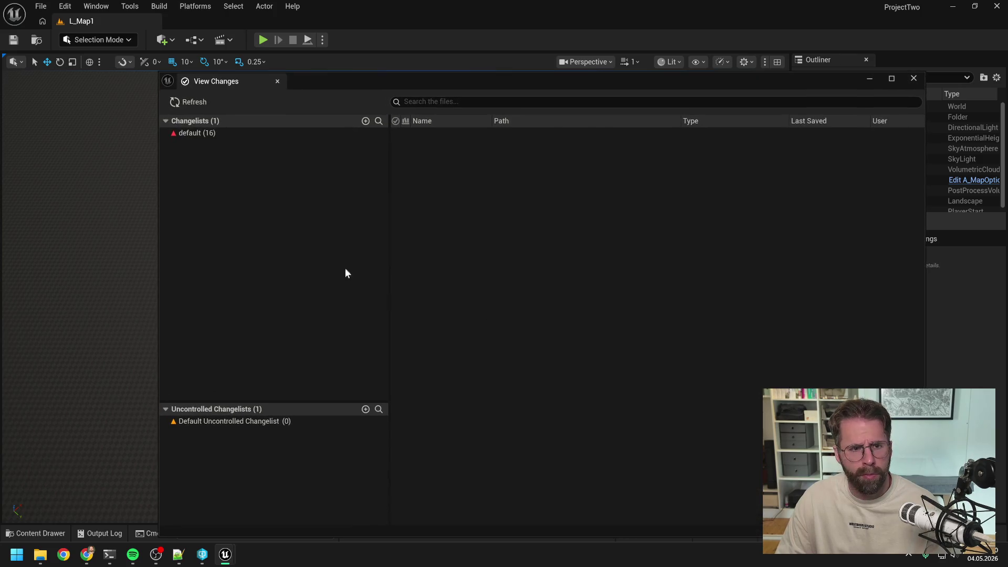
# Submit the 16-file default changelist using the pasted description.
pyautogui.click(224, 133)
pyautogui.rightClick(224, 133)
pyautogui.click(247, 143)
pyautogui.hotkey('ctrl', 'v')
pyautogui.click(579, 426)
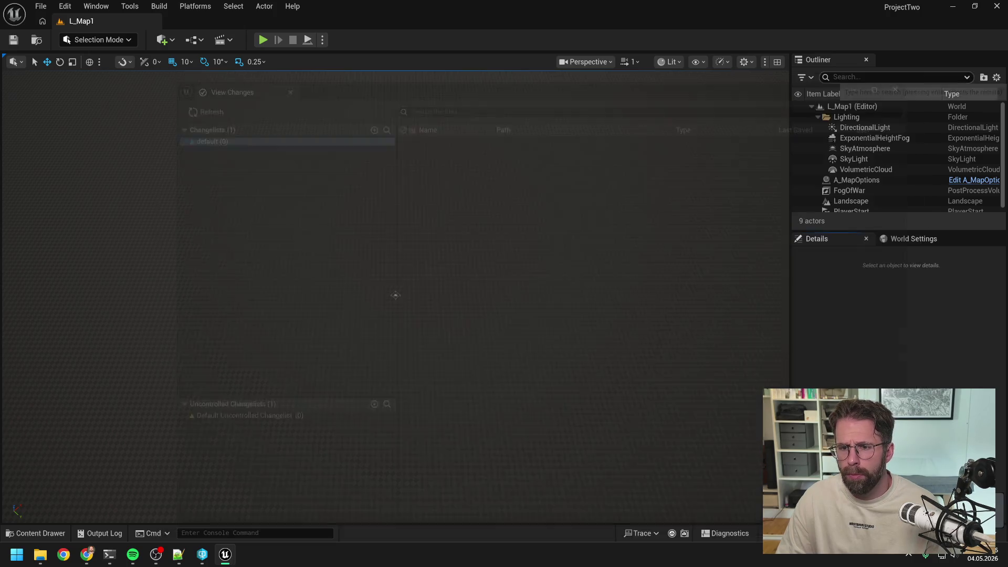
pyautogui.click(914, 79)
# Play-test the level, then select A_GridSystemNew in the Content Drawer.
pyautogui.click(264, 40)
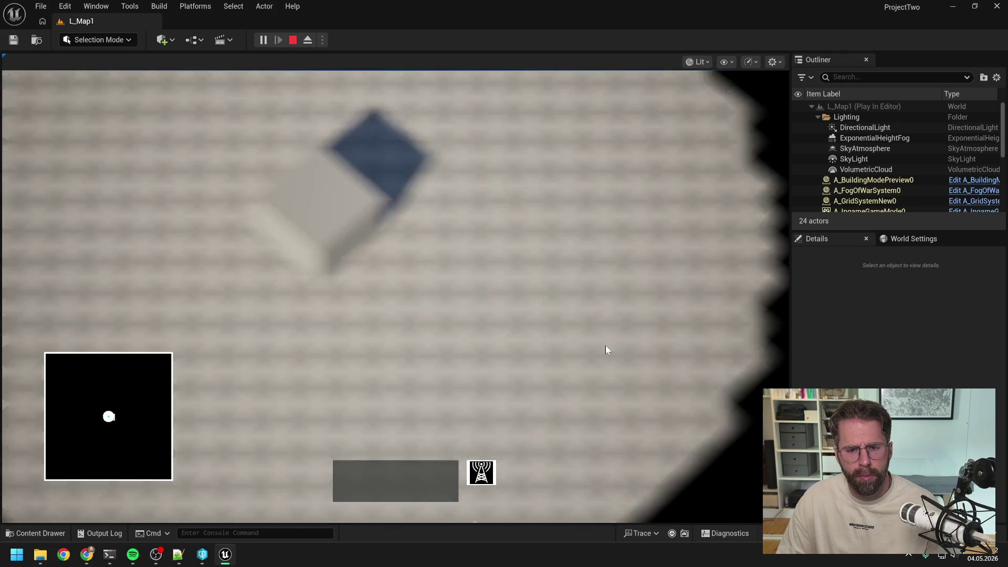
pyautogui.press('Escape')
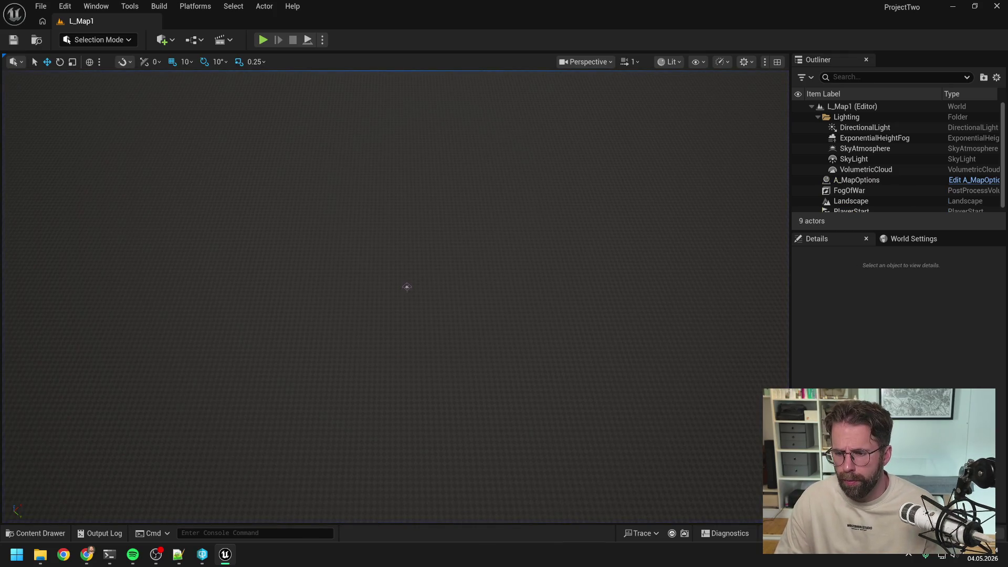
pyautogui.hotkey('ctrl', 'space')
pyautogui.click(266, 325)
# Rename A_GridSystemNew to A_GridSystem and check out the renamed asset.
pyautogui.press('F2')
pyautogui.press('BackSpace')
pyautogui.press('BackSpace')
pyautogui.press('BackSpace')
pyautogui.press('Return')
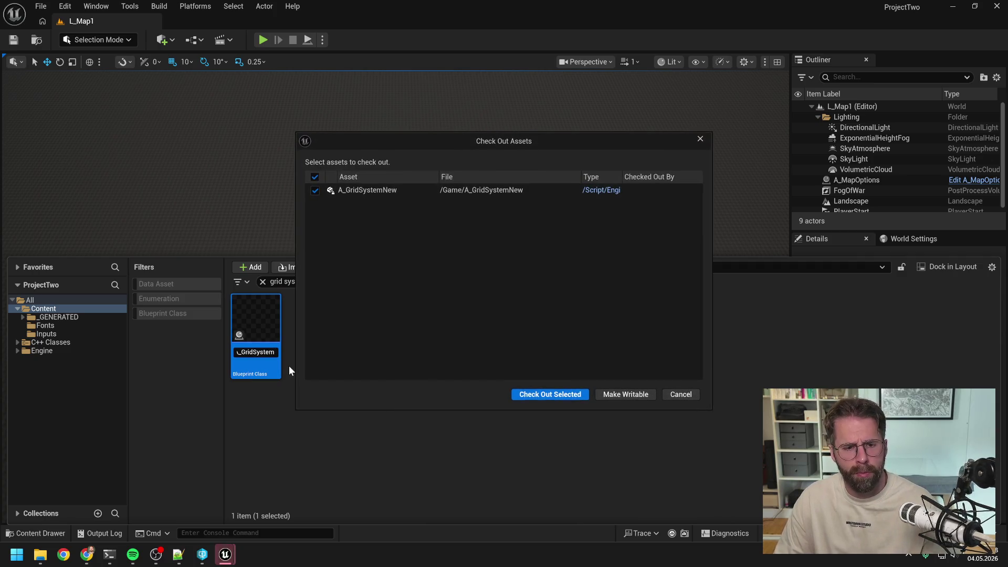
pyautogui.click(525, 391)
# Update redirector references in the Content folder and delete the unused redirectors.
pyautogui.rightClick(57, 309)
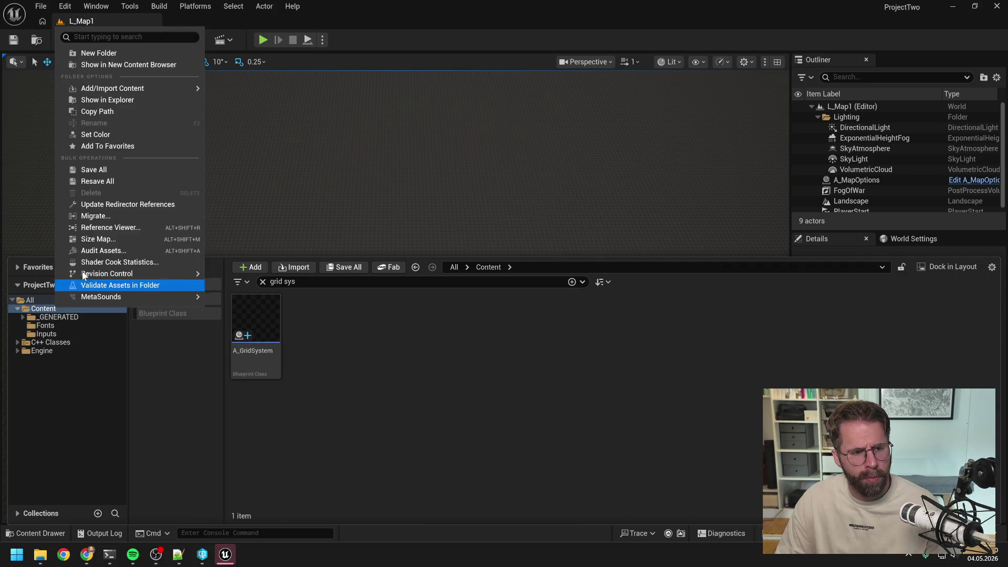
pyautogui.click(115, 203)
pyautogui.click(535, 394)
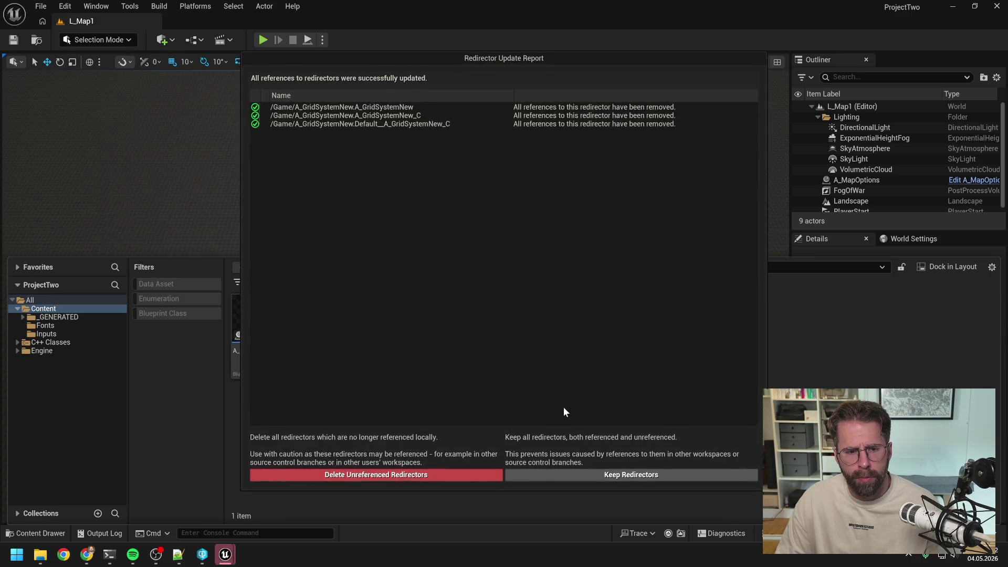
pyautogui.click(445, 474)
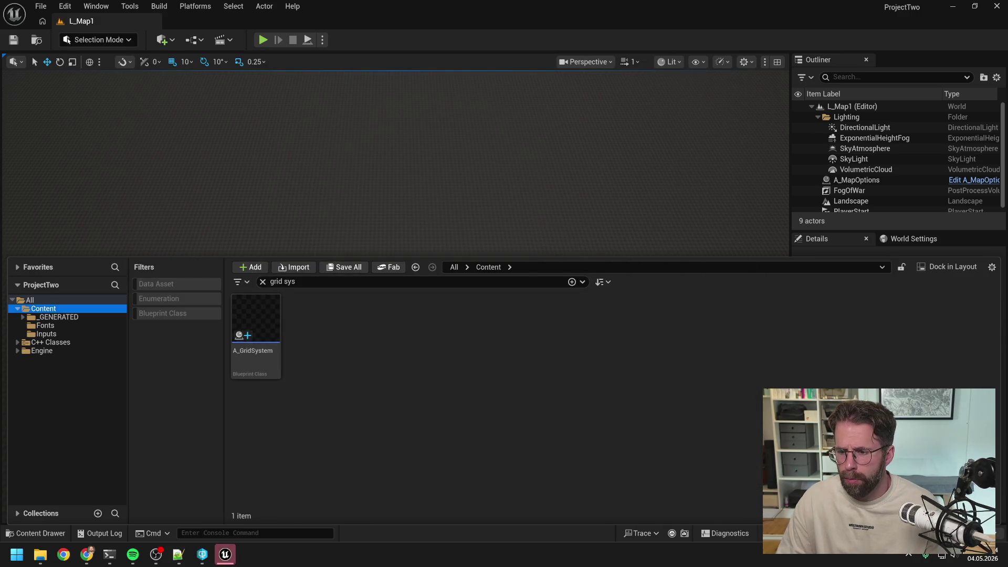
pyautogui.click(407, 286)
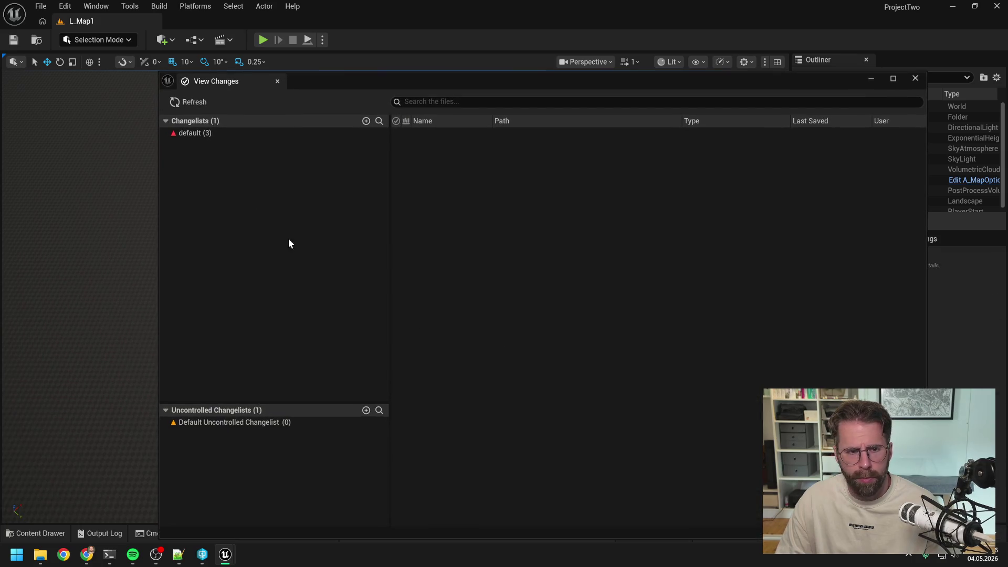
# Submit the 3-file default changelist with the description 'Renaming'.
pyautogui.rightClick(214, 132)
pyautogui.click(237, 140)
pyautogui.press('BackSpace')
pyautogui.write('Renaming')
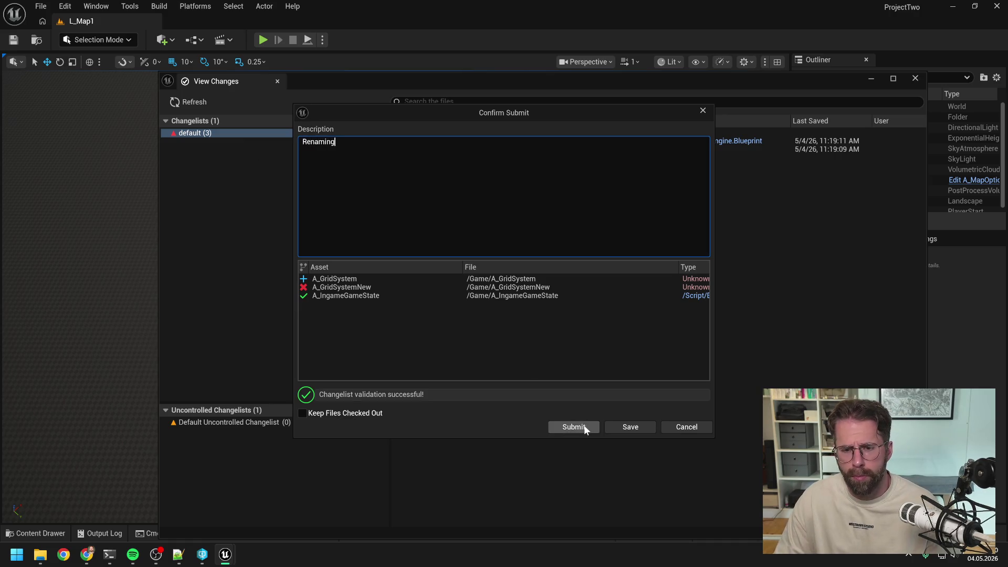
pyautogui.click(575, 426)
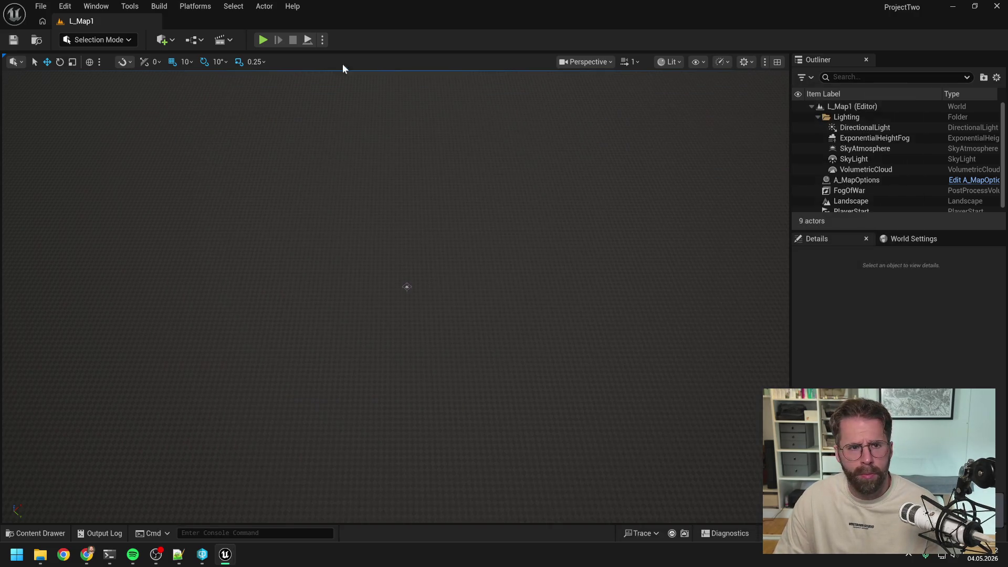
# Play-test the level to confirm the rename works.
pyautogui.click(263, 40)
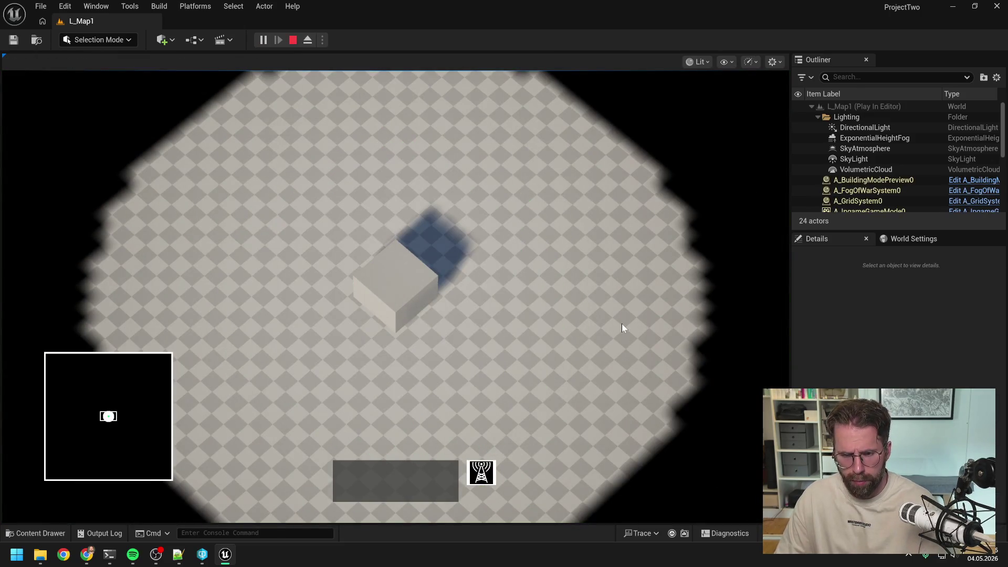
pyautogui.press('Escape')
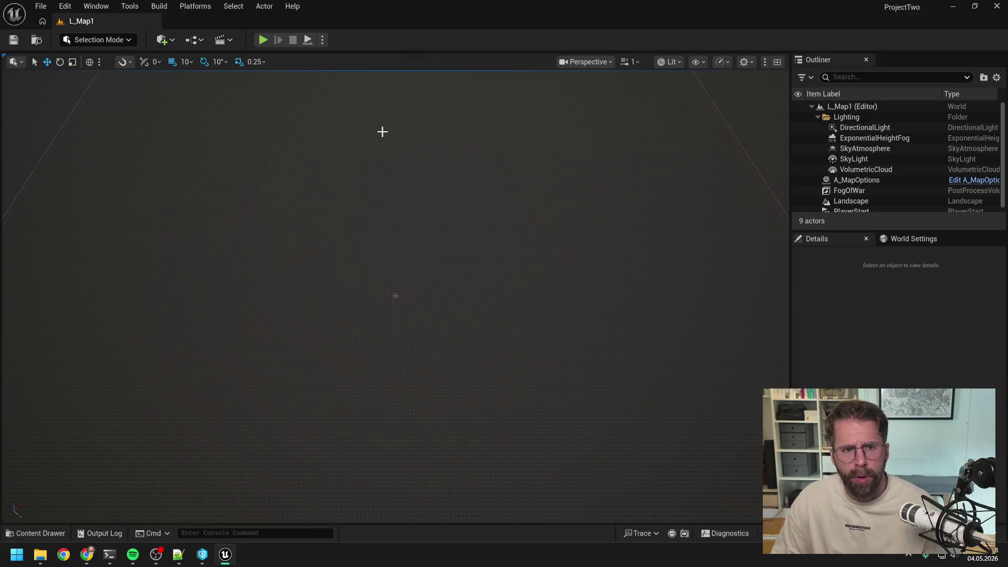
pyautogui.hotkey('ctrl', 'space')
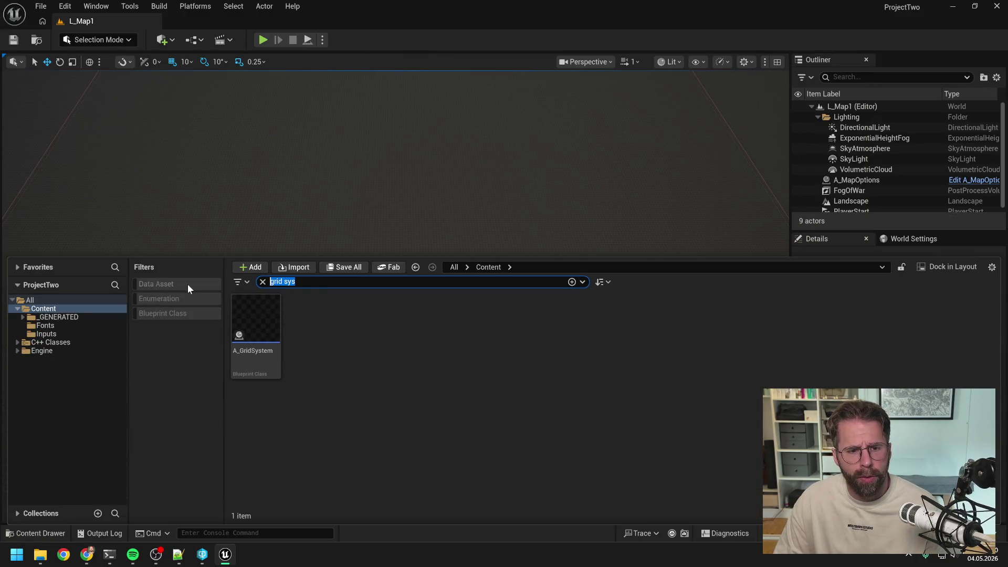
# Open the M_BuildingModeTile material via an 'M_bui' search and look over its graph.
pyautogui.write('M')
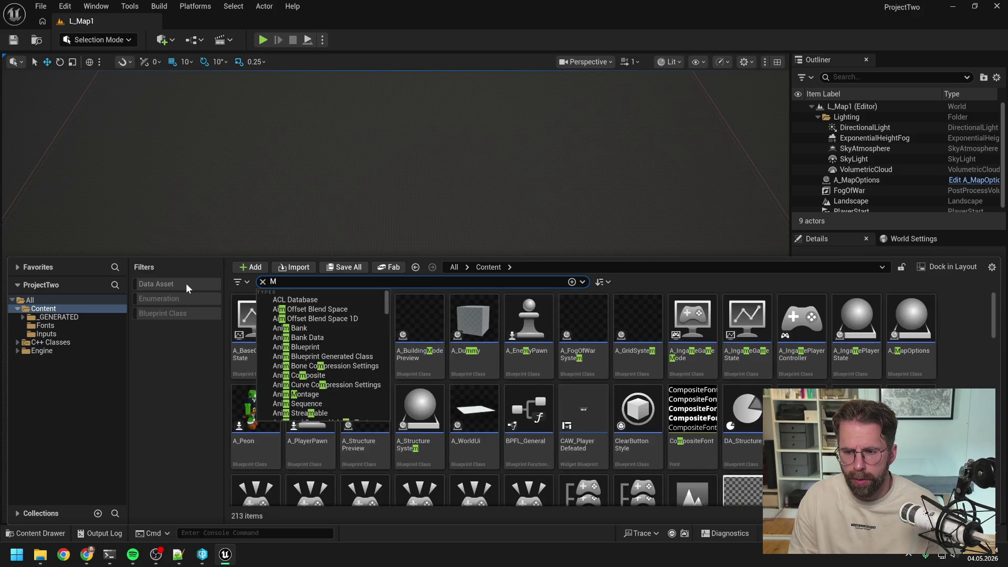
pyautogui.write('_b')
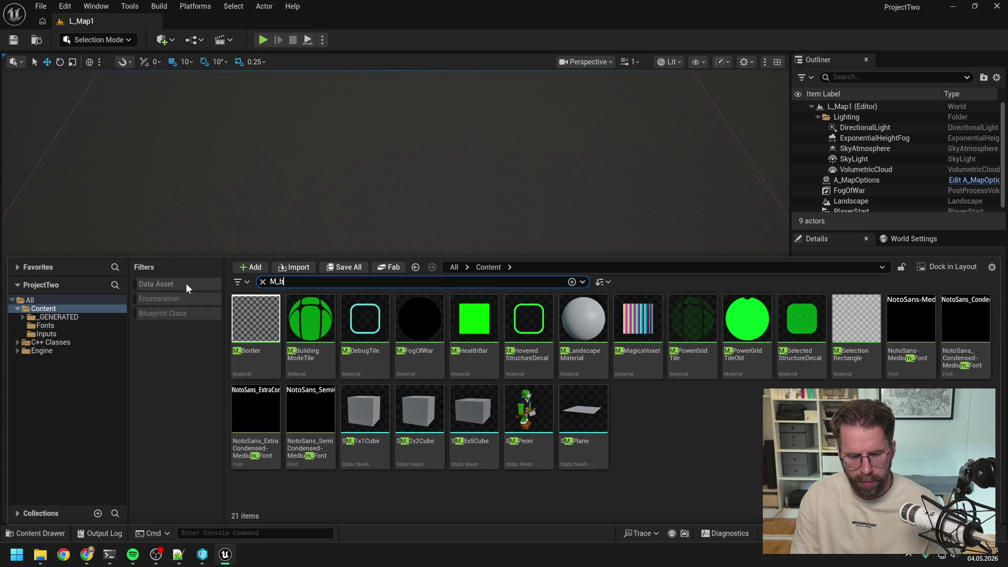
pyautogui.write('ui')
pyautogui.doubleClick(255, 318)
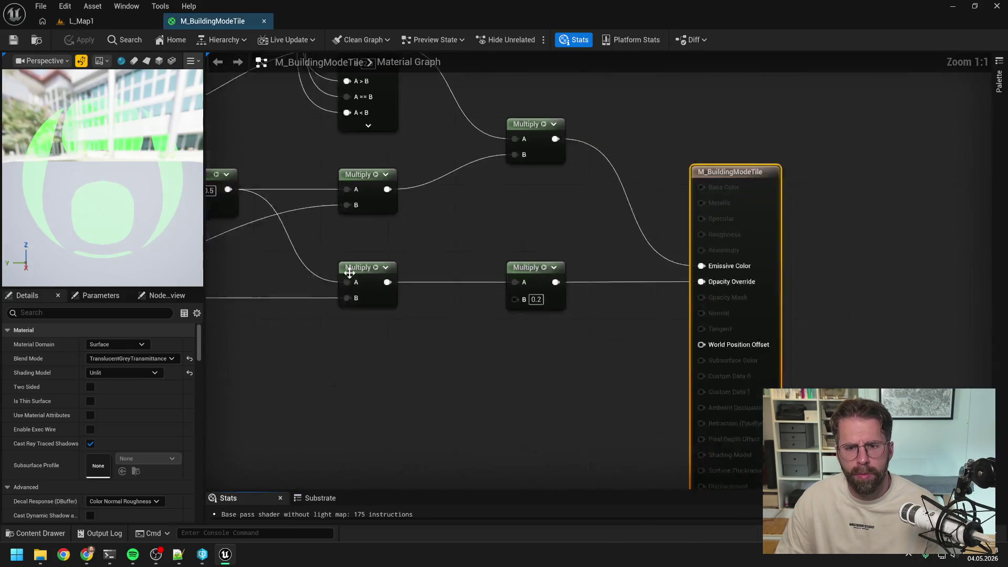
pyautogui.scroll(-4, 585, 335)
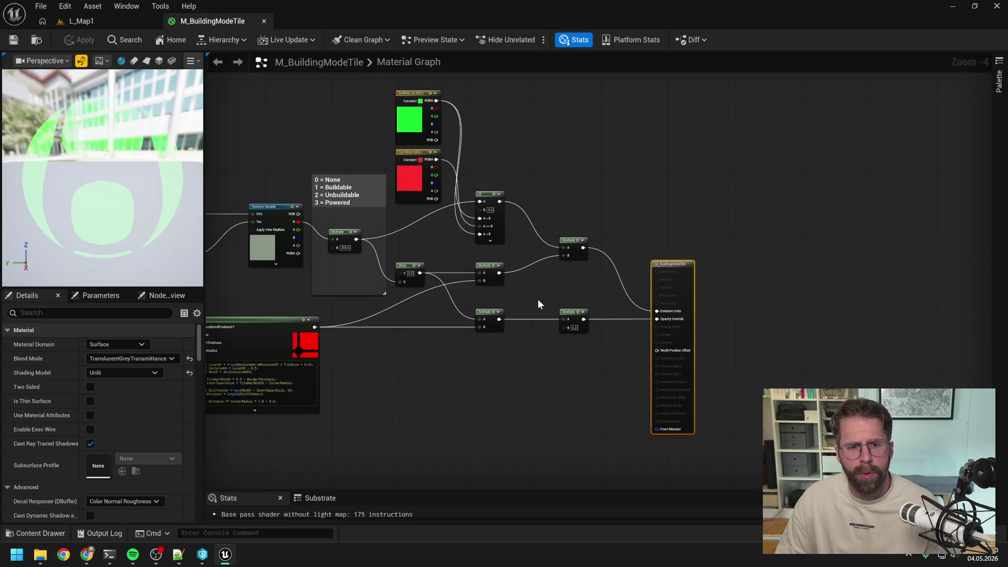
pyautogui.moveTo(538, 301); pyautogui.dragTo(568, 298)
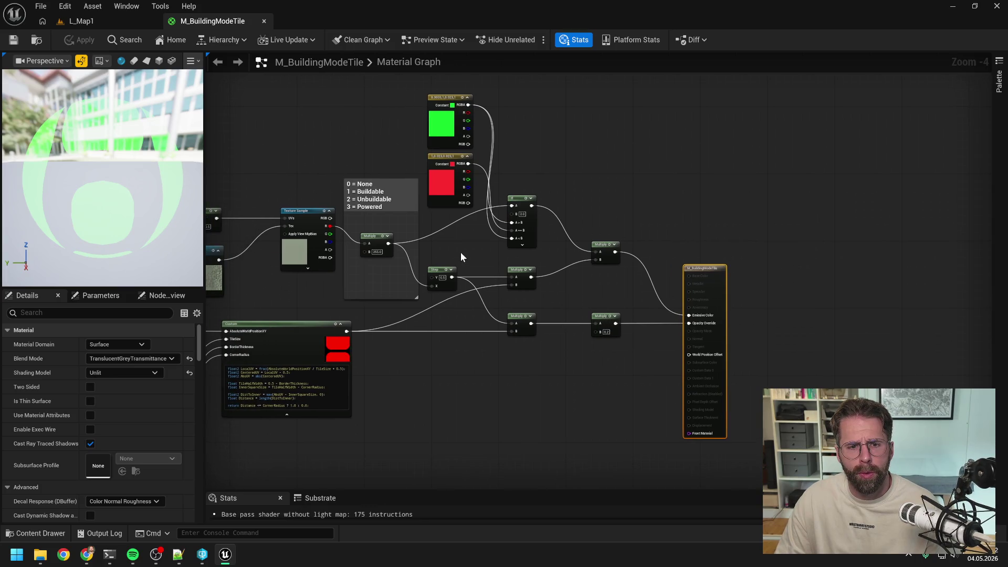
pyautogui.moveTo(461, 252); pyautogui.dragTo(480, 252)
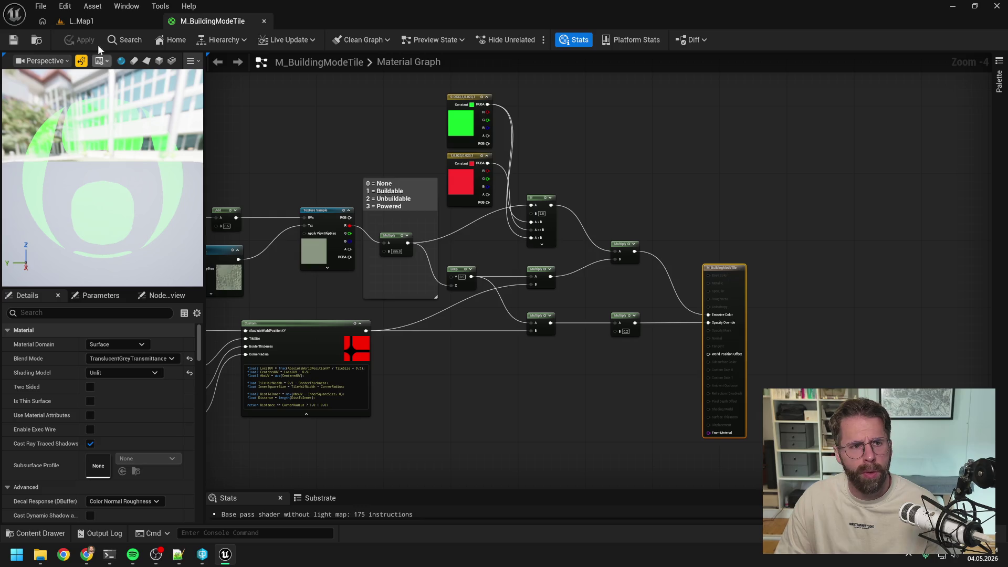
# Play-test L_Map1, then search 'world ui' and open the A_WorldUi blueprint.
pyautogui.click(93, 24)
pyautogui.click(263, 40)
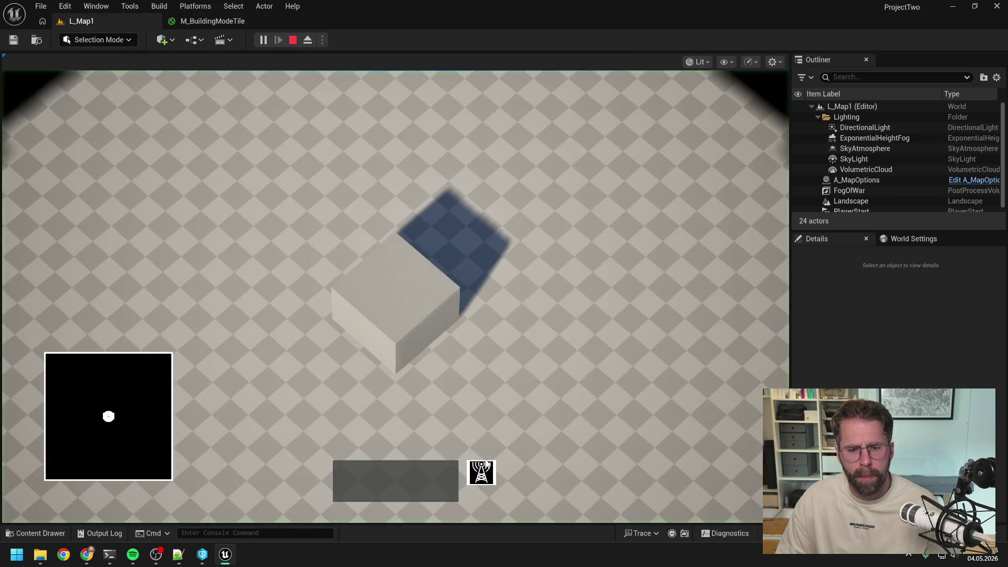
pyautogui.press('Escape')
pyautogui.hotkey('ctrl', 'space')
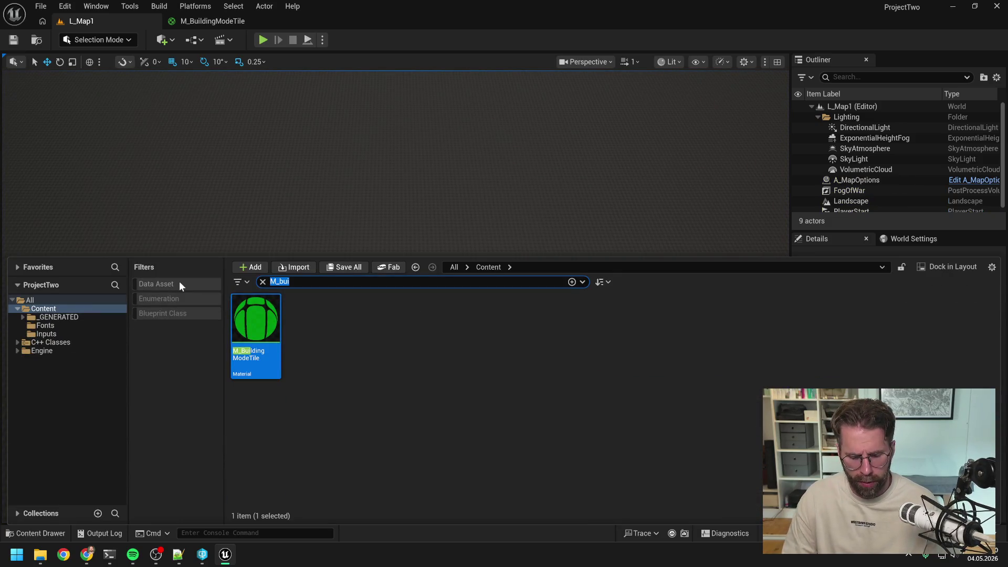
pyautogui.write('world ui')
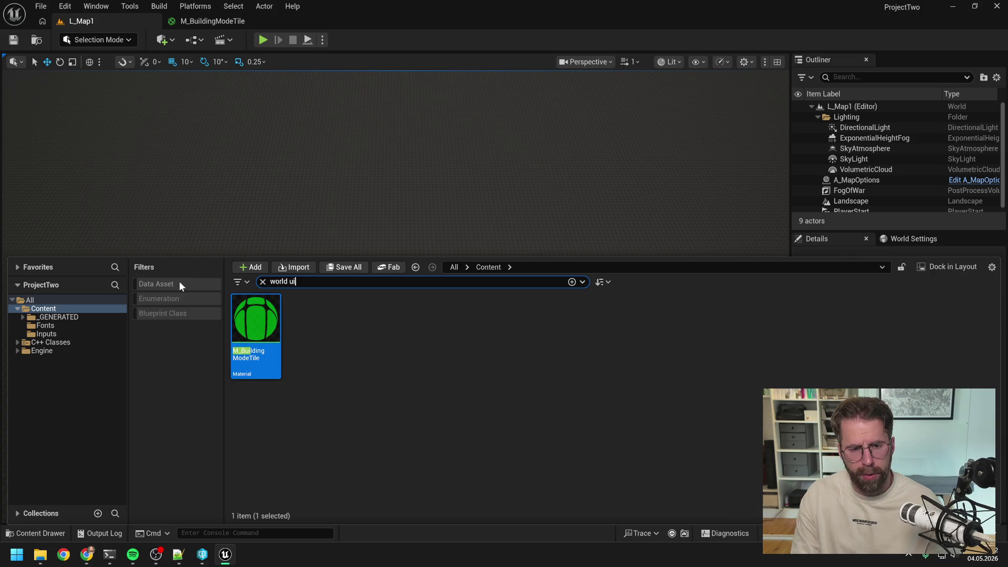
pyautogui.doubleClick(262, 338)
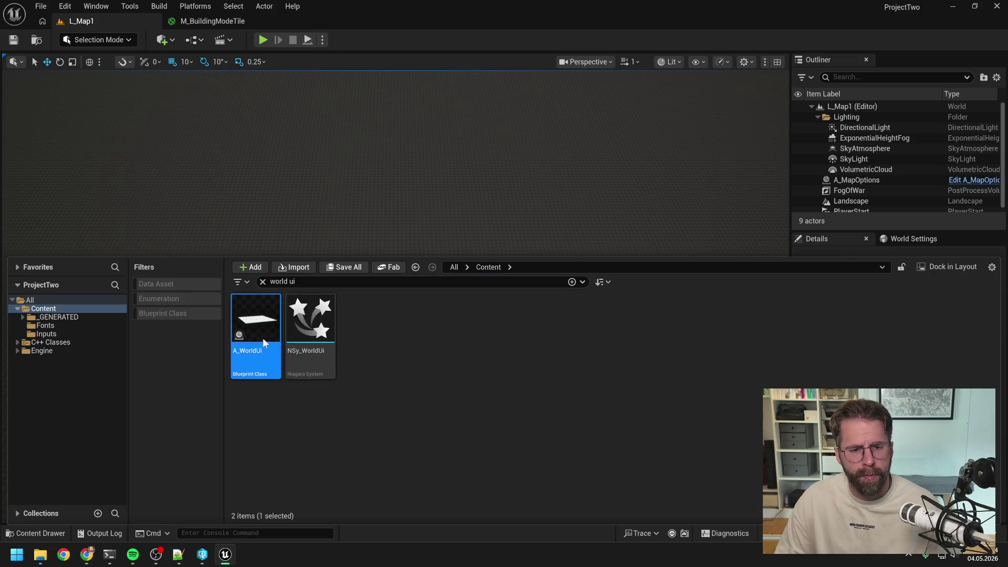
# In the exclusion-zone function, feed the summed tile coordinate through one Get Tile Data and delete the redundant nodes.
pyautogui.moveTo(490, 274); pyautogui.dragTo(602, 281)
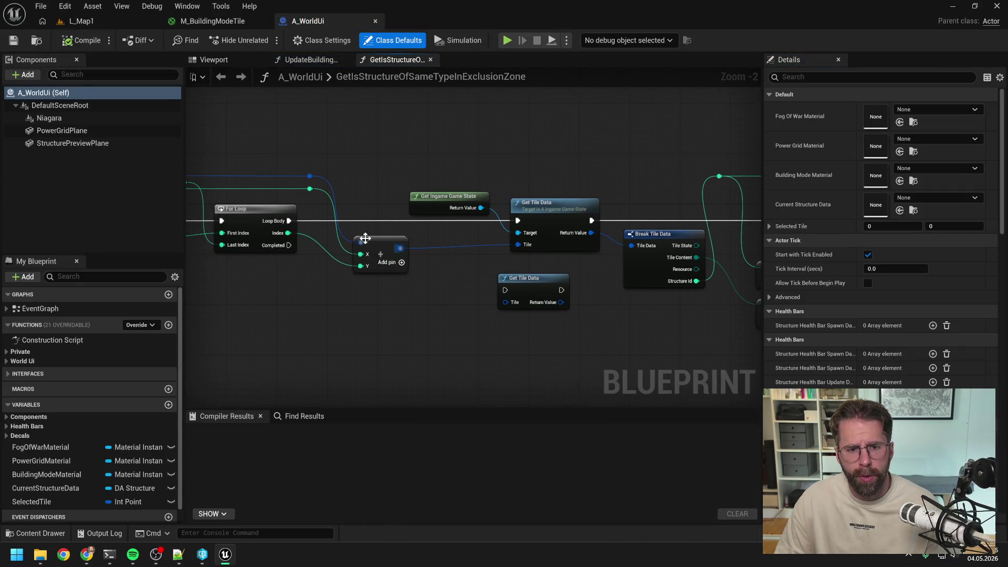
pyautogui.moveTo(290, 221); pyautogui.dragTo(505, 289)
pyautogui.moveTo(400, 248)
pyautogui.mouseDown()
pyautogui.moveTo(513, 300)
pyautogui.moveTo(505, 302)
pyautogui.mouseUp()
pyautogui.moveTo(585, 298); pyautogui.dragTo(467, 310)
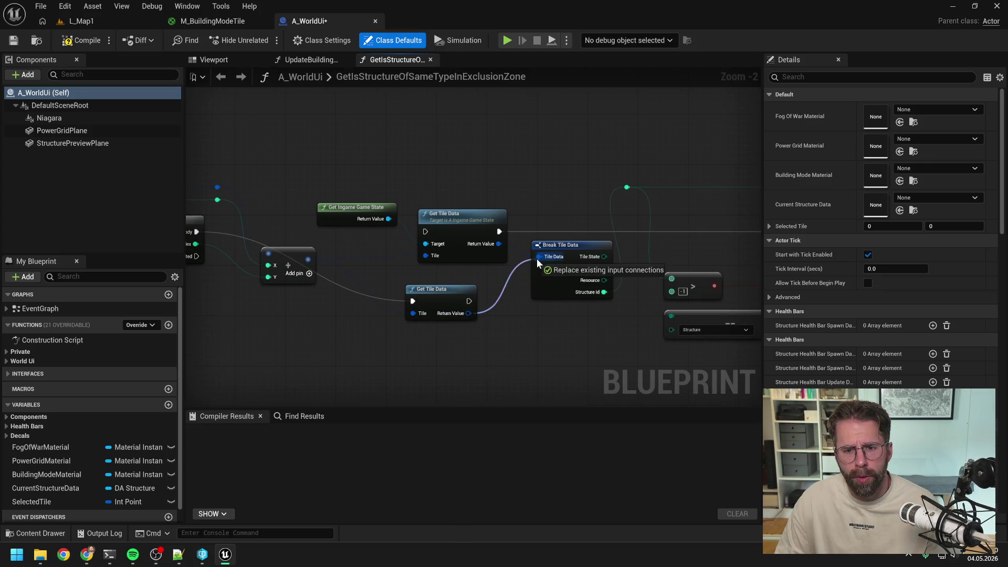
pyautogui.moveTo(536, 259)
pyautogui.mouseDown()
pyautogui.moveTo(387, 316)
pyautogui.moveTo(791, 286)
pyautogui.moveTo(612, 244)
pyautogui.mouseUp()
pyautogui.moveTo(190, 212); pyautogui.dragTo(310, 244)
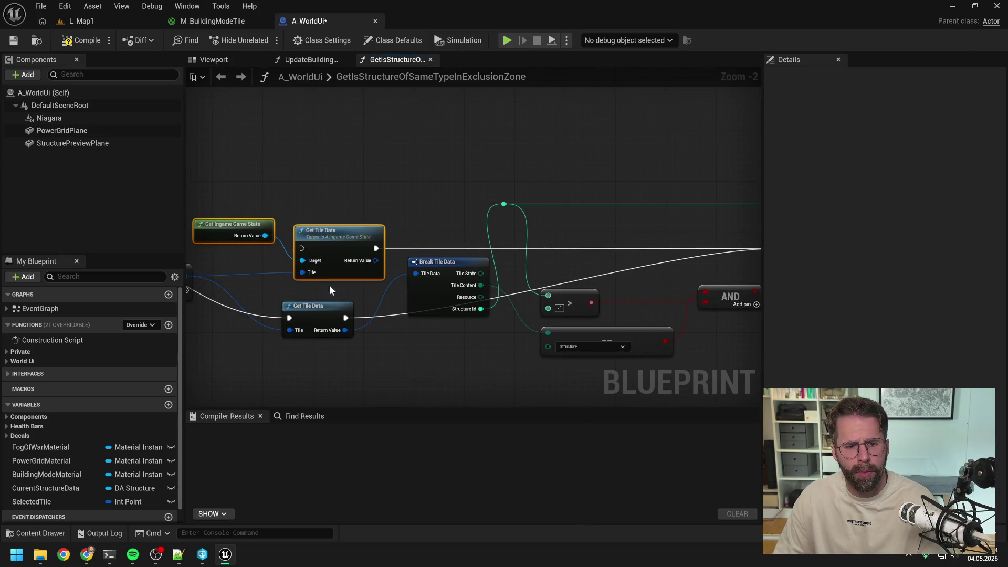
pyautogui.press('Delete')
pyautogui.moveTo(319, 317)
pyautogui.mouseDown()
pyautogui.moveTo(314, 235)
pyautogui.moveTo(194, 234)
pyautogui.mouseUp()
# Compile and save the Blueprint, checking out the asset, then review the rest of the function.
pyautogui.click(96, 49)
pyautogui.hotkey('ctrl', 's')
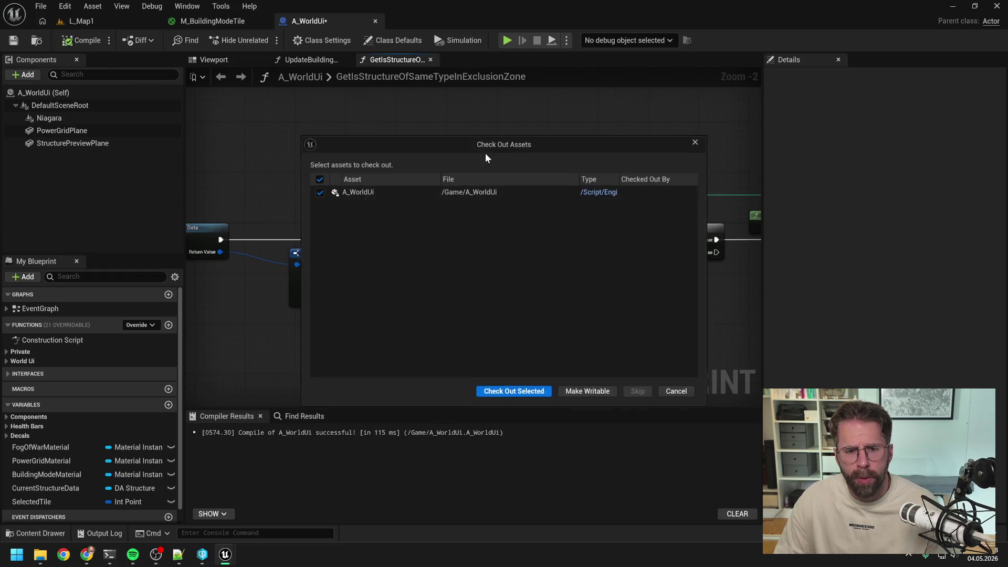
pyautogui.click(517, 394)
pyautogui.scroll(-1, 518, 279)
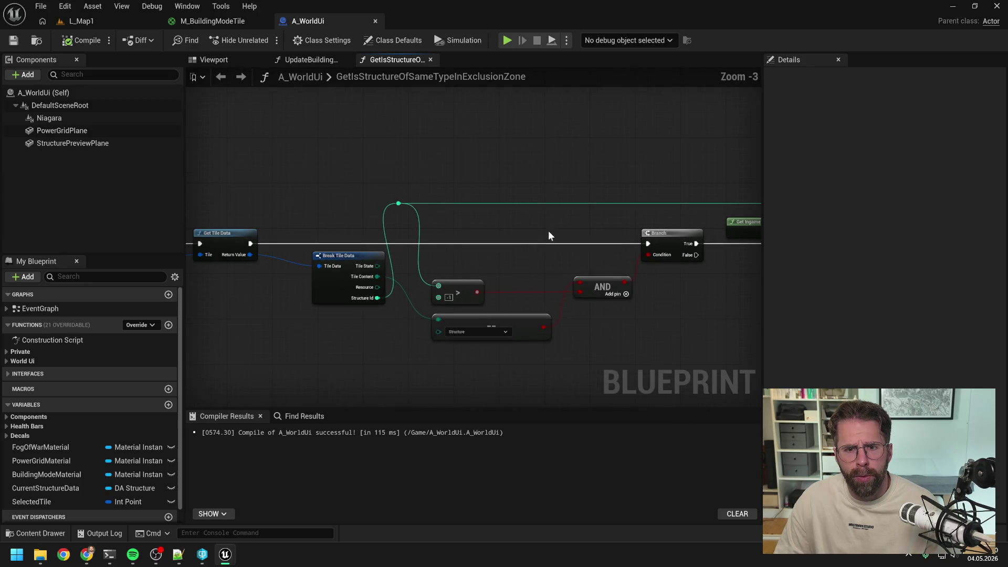
pyautogui.moveTo(548, 231); pyautogui.dragTo(395, 213)
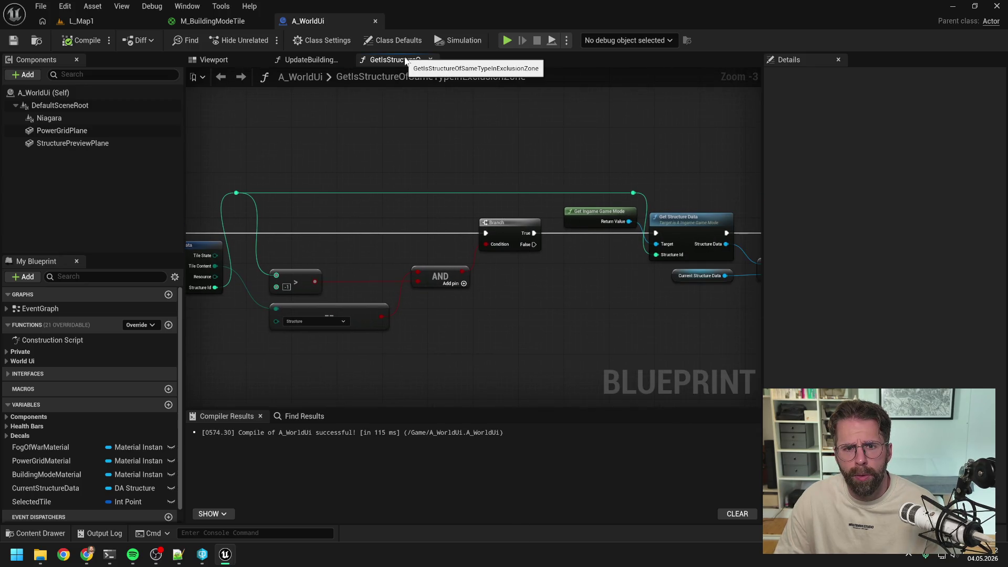
pyautogui.scroll(-1, 326, 163)
pyautogui.moveTo(326, 162); pyautogui.dragTo(571, 153)
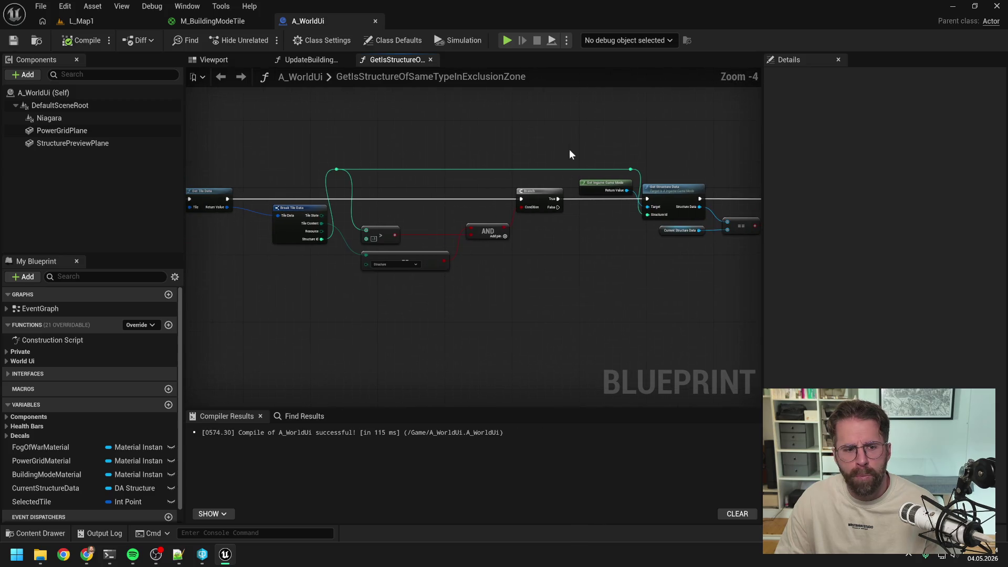
pyautogui.moveTo(419, 168); pyautogui.dragTo(502, 164)
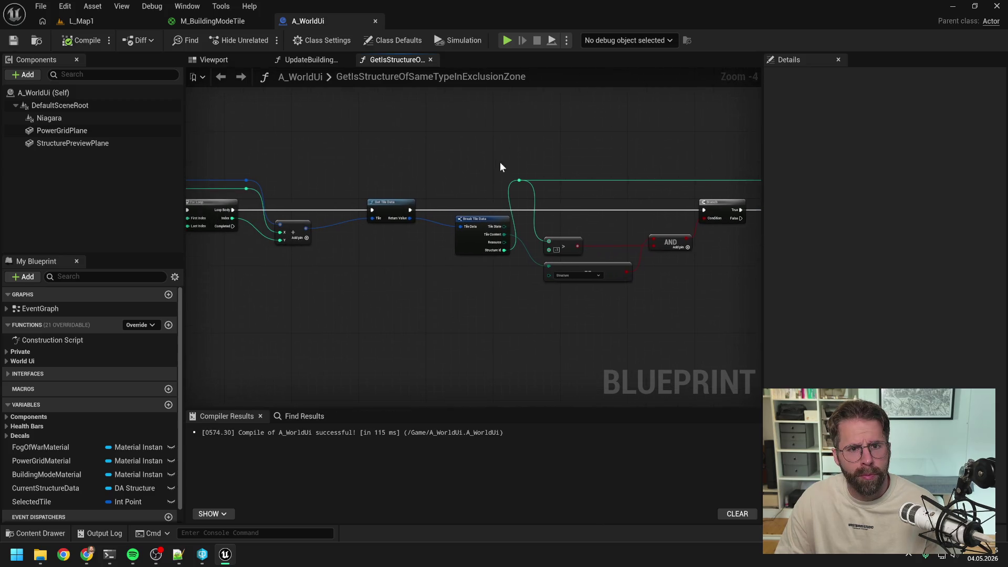
# In UpdateBuildingModeTexture, call GetIsStructureOfSameTypeInExclusionZone on every tile-loop iteration.
pyautogui.click(319, 60)
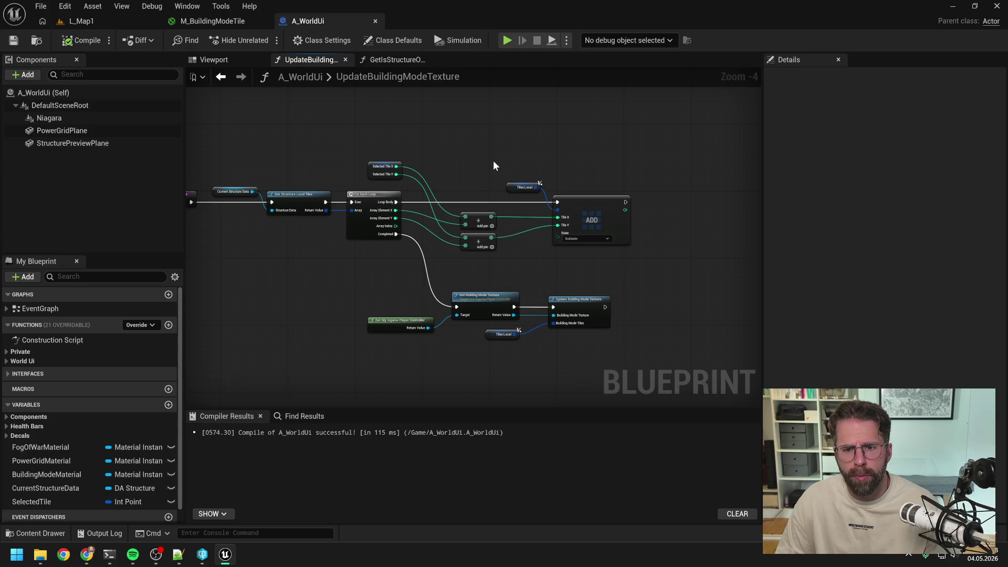
pyautogui.moveTo(493, 166); pyautogui.dragTo(395, 163)
pyautogui.scroll(1, 395, 163)
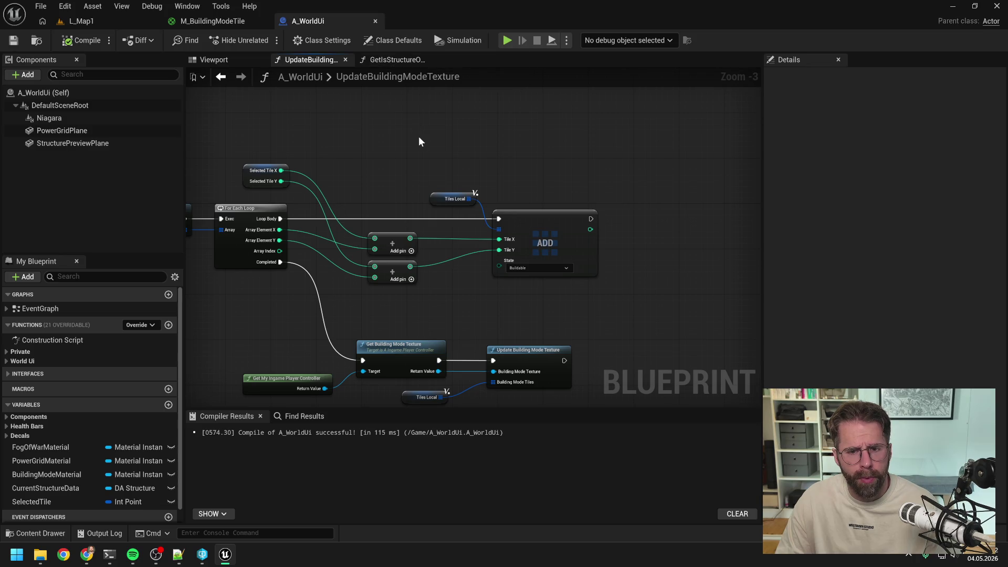
pyautogui.moveTo(417, 136); pyautogui.dragTo(391, 134)
pyautogui.click(20, 352)
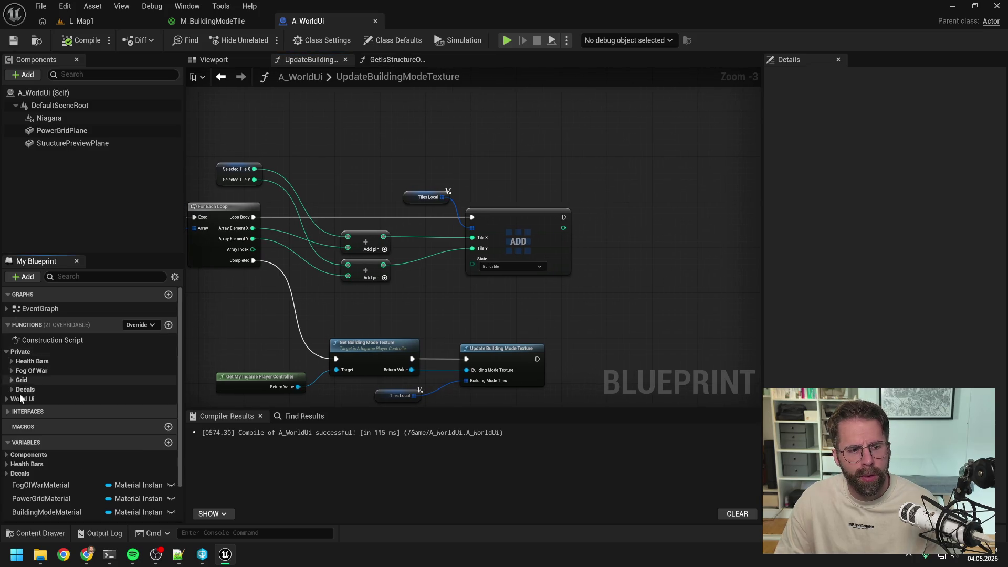
pyautogui.click(12, 381)
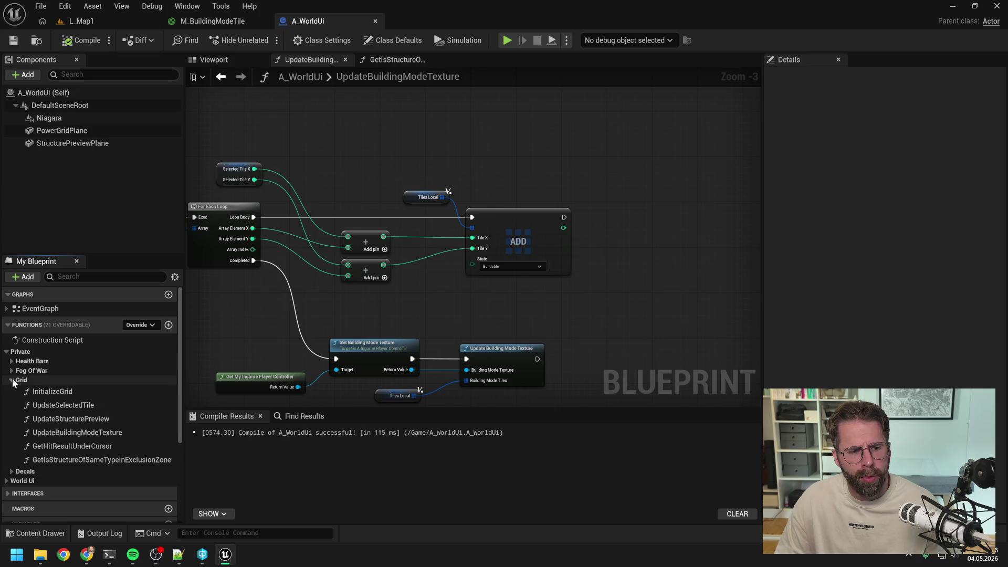
pyautogui.moveTo(84, 460)
pyautogui.mouseDown()
pyautogui.moveTo(394, 152)
pyautogui.moveTo(471, 130)
pyautogui.mouseUp()
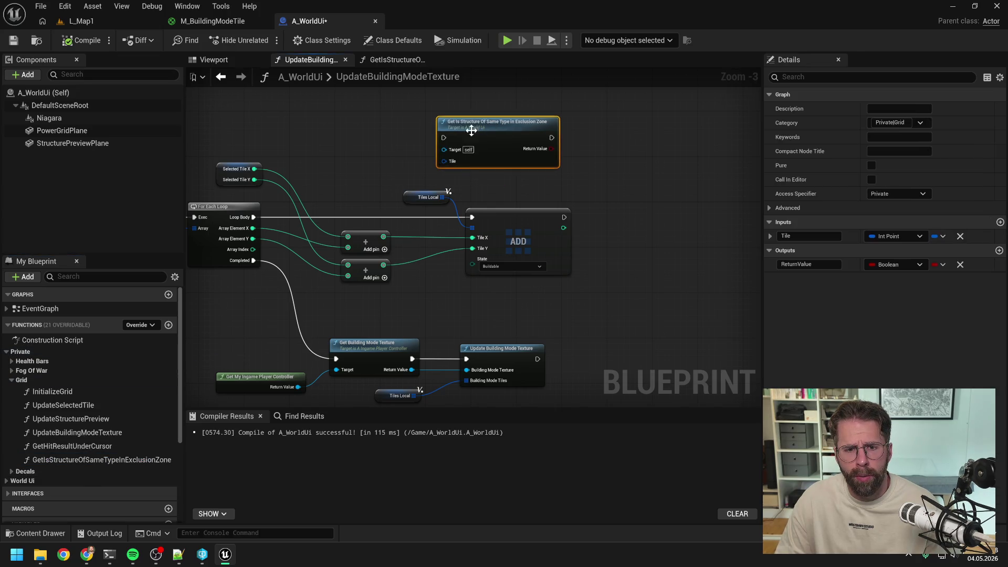
pyautogui.moveTo(253, 217)
pyautogui.mouseDown()
pyautogui.moveTo(294, 220)
pyautogui.moveTo(443, 135)
pyautogui.mouseUp()
pyautogui.moveTo(625, 177); pyautogui.dragTo(571, 184)
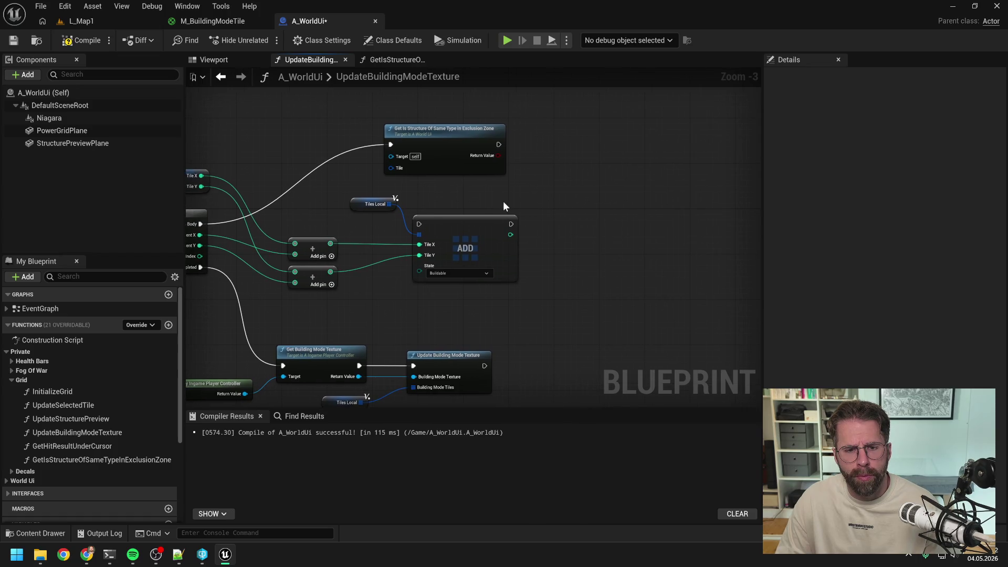
# Add a Make Int Point node fed by the summed X and Y tile coordinates.
pyautogui.rightClick(366, 283)
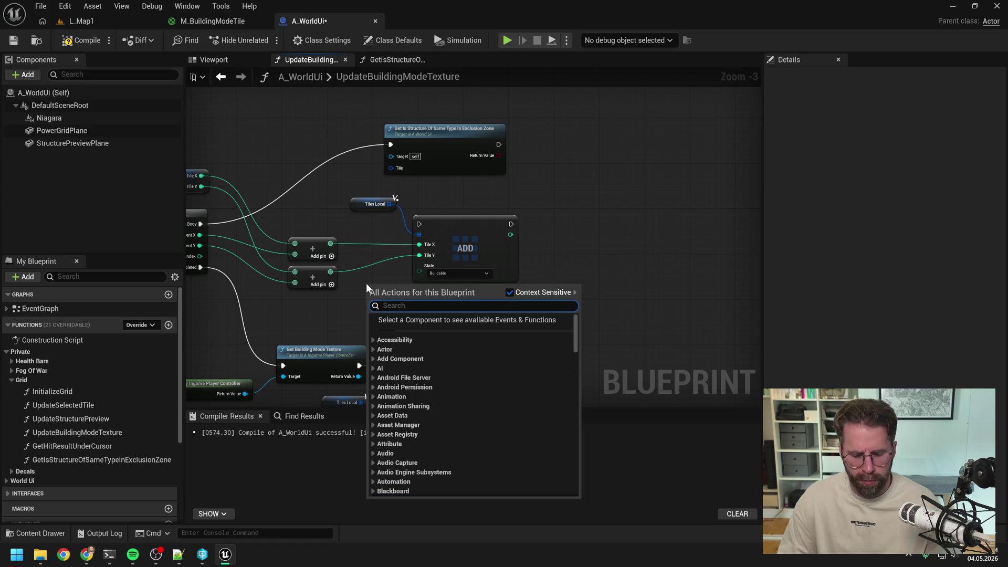
pyautogui.write('make int pin')
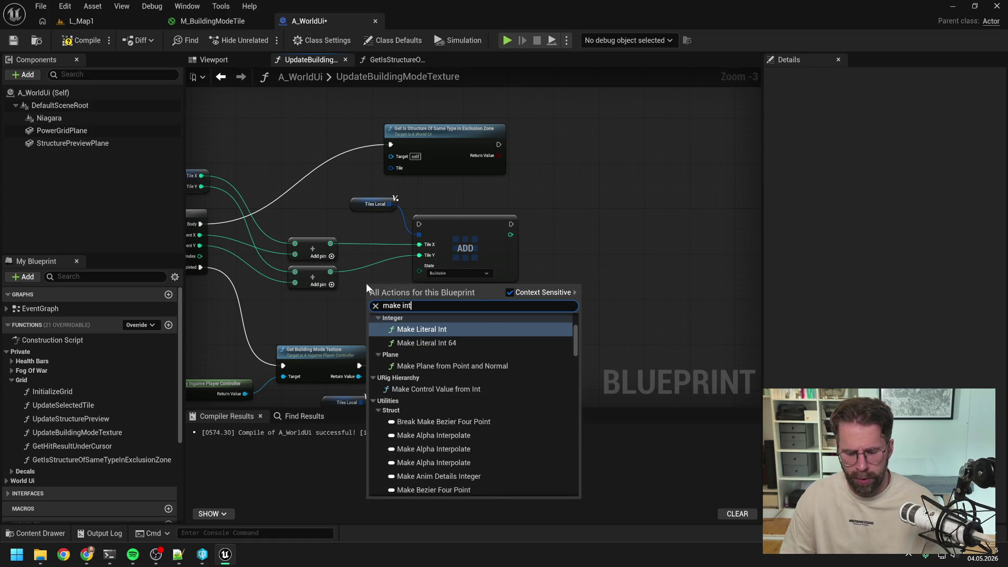
pyautogui.press('BackSpace')
pyautogui.press('BackSpace')
pyautogui.press('BackSpace')
pyautogui.write('poi')
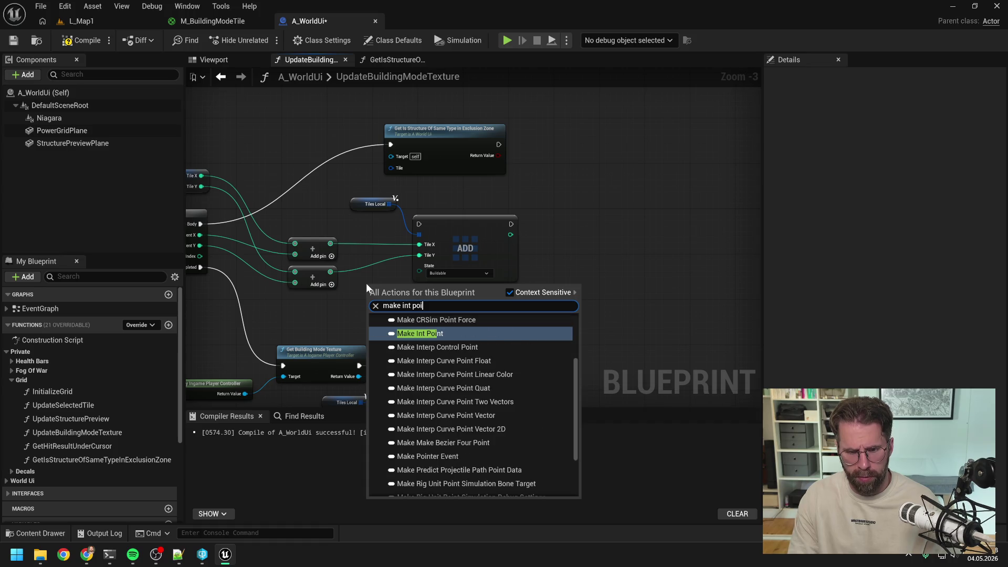
pyautogui.press('Return')
pyautogui.moveTo(330, 243)
pyautogui.mouseDown()
pyautogui.moveTo(369, 294)
pyautogui.moveTo(368, 309)
pyautogui.mouseUp()
pyautogui.keyDown('alt'); pyautogui.click(419, 244); pyautogui.keyUp('alt')
pyautogui.keyDown('alt'); pyautogui.click(419, 255); pyautogui.keyUp('alt')
# Recombine ADD's Tile X and Y into one pin and line up Make Int Point, the check, and ADD.
pyautogui.rightClick(419, 257)
pyautogui.click(451, 313)
pyautogui.keyDown('ctrl'); pyautogui.click(375, 204); pyautogui.keyUp('ctrl')
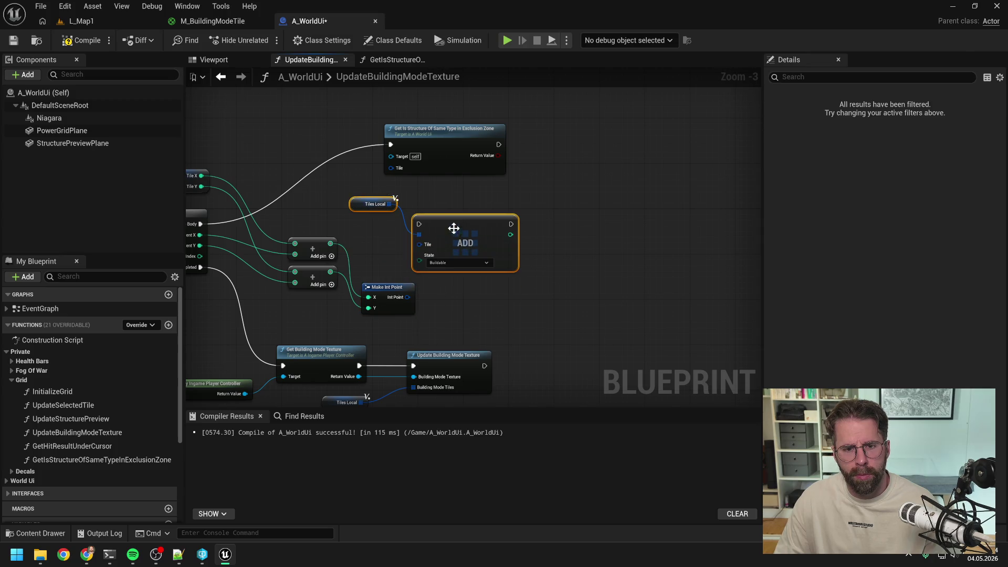
pyautogui.moveTo(452, 228); pyautogui.dragTo(639, 227)
pyautogui.moveTo(388, 276)
pyautogui.mouseDown()
pyautogui.moveTo(386, 227)
pyautogui.moveTo(499, 228)
pyautogui.mouseUp()
pyautogui.moveTo(525, 145)
pyautogui.mouseDown()
pyautogui.moveTo(577, 213)
pyautogui.moveTo(575, 225)
pyautogui.moveTo(562, 216)
pyautogui.mouseUp()
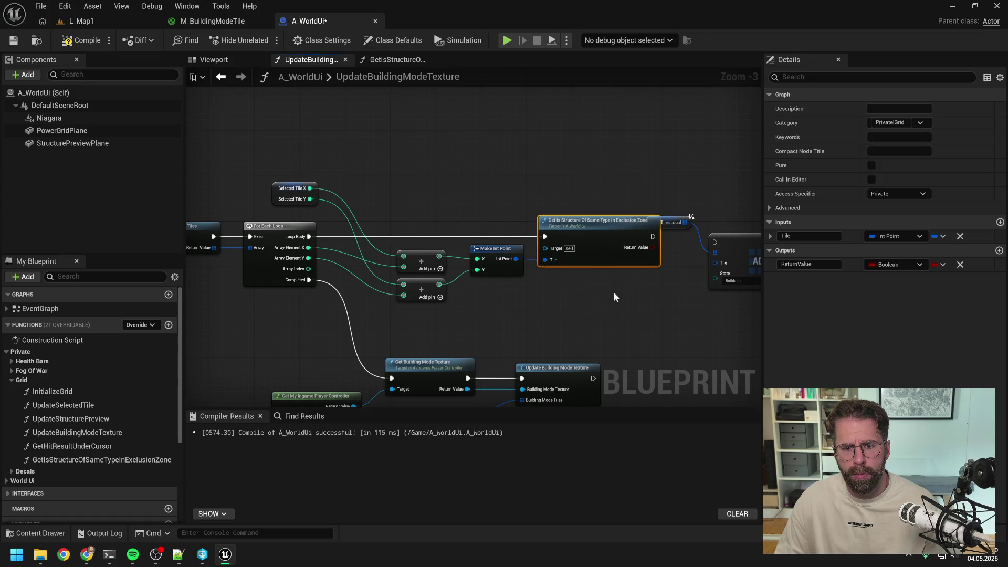
# Try a Branch on the check's result and look at ADD's tile state options, then remove the Branch.
pyautogui.moveTo(613, 291); pyautogui.dragTo(481, 282)
pyautogui.moveTo(546, 184)
pyautogui.mouseDown()
pyautogui.moveTo(612, 243)
pyautogui.moveTo(709, 243)
pyautogui.mouseUp()
pyautogui.moveTo(480, 218); pyautogui.dragTo(568, 247)
pyautogui.write('branch')
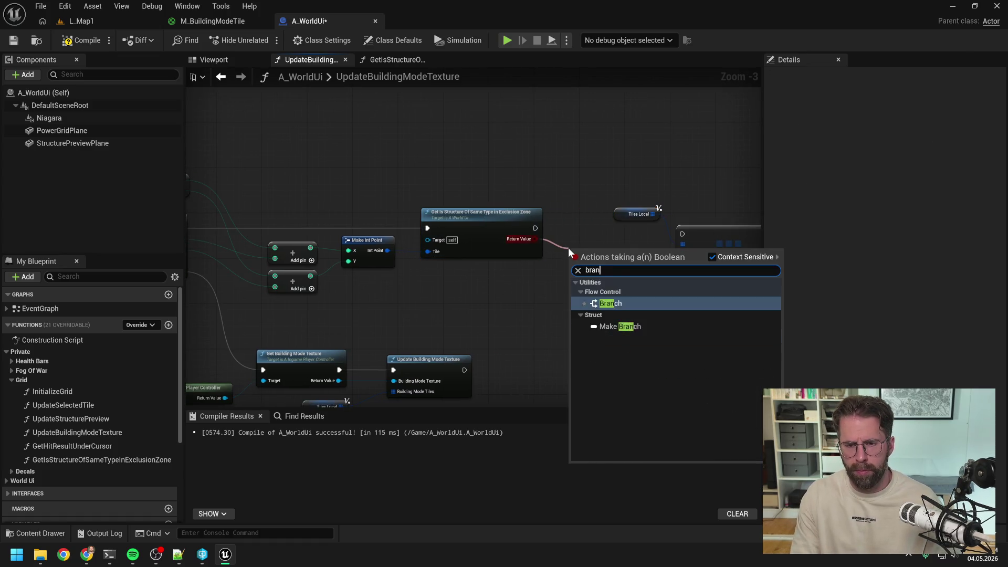
pyautogui.press('Return')
pyautogui.moveTo(618, 218); pyautogui.dragTo(520, 233)
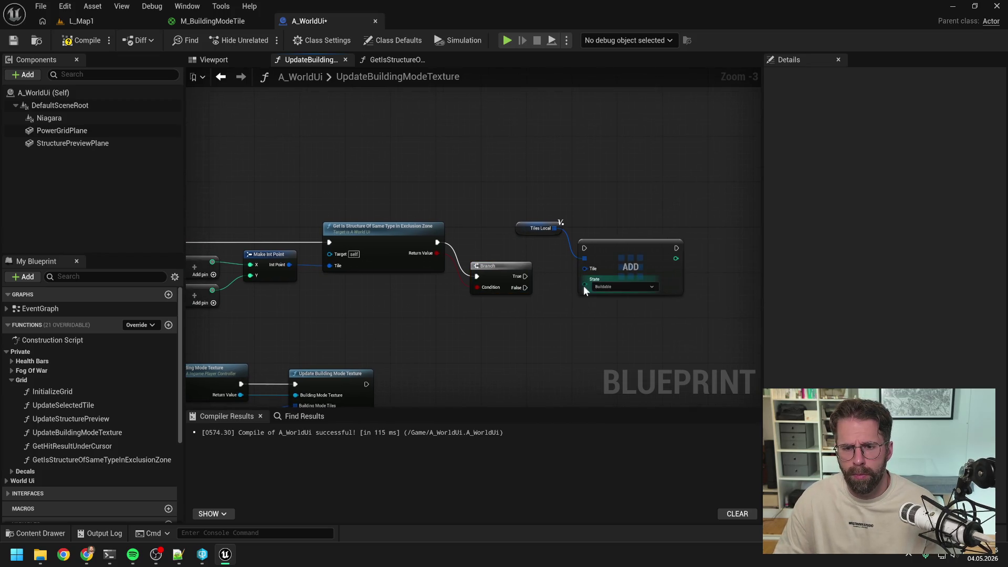
pyautogui.click(617, 286)
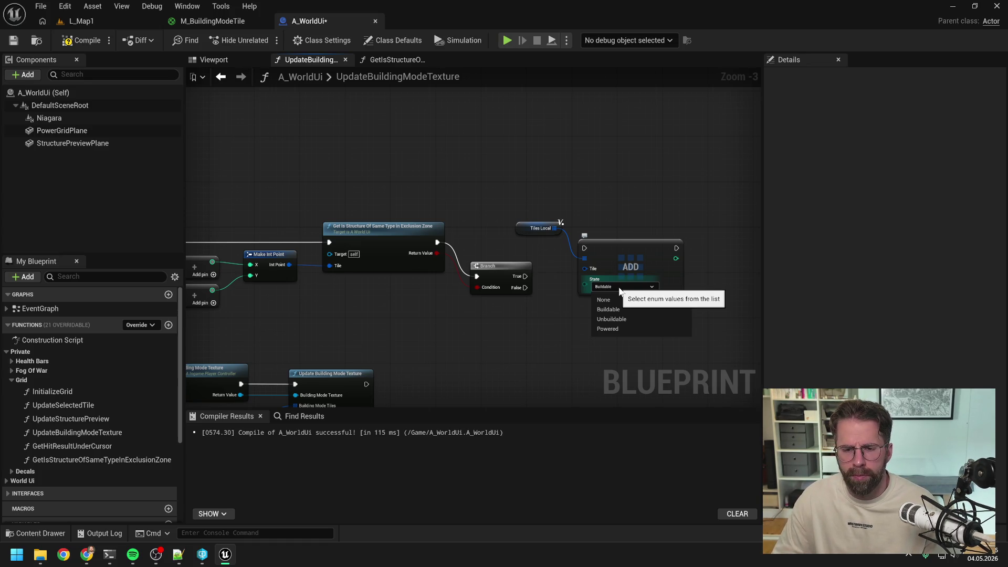
pyautogui.click(619, 292)
pyautogui.scroll(-1, 676, 298)
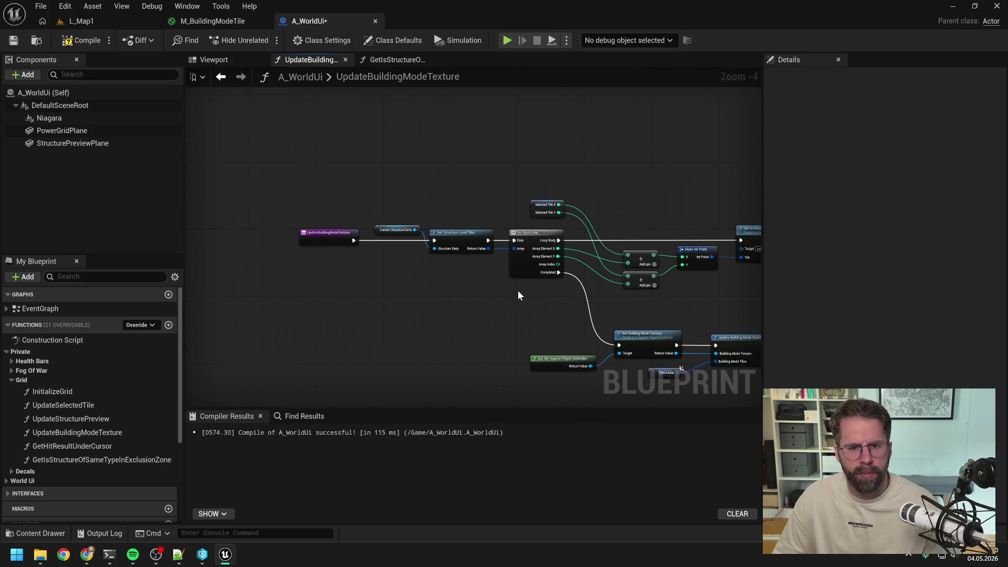
pyautogui.scroll(2, 432, 290)
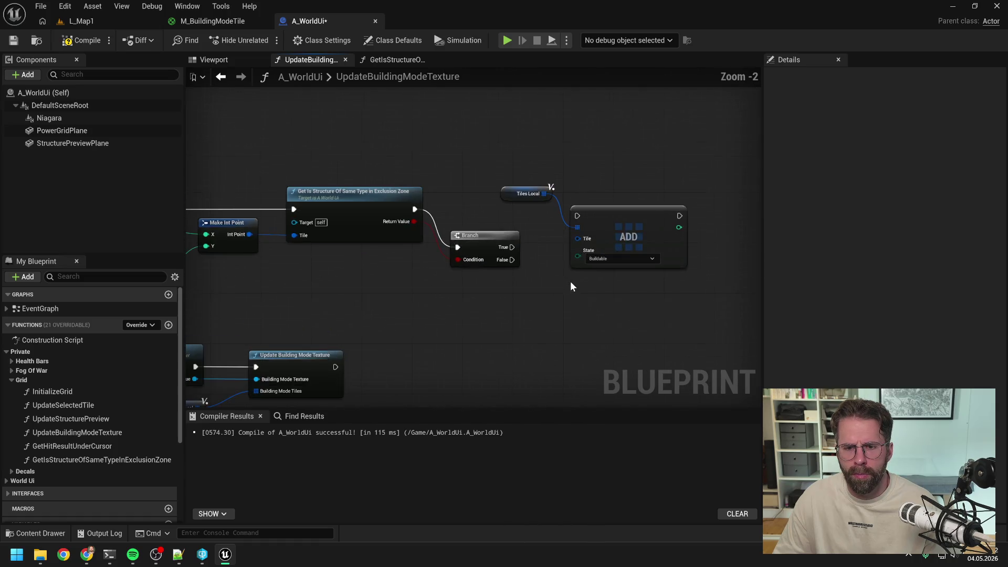
pyautogui.click(490, 236)
pyautogui.press('Delete')
# Drive ADD's State with a Select node indexed by the check result, rearranging Tiles Local and ADD.
pyautogui.moveTo(578, 256); pyautogui.dragTo(539, 273)
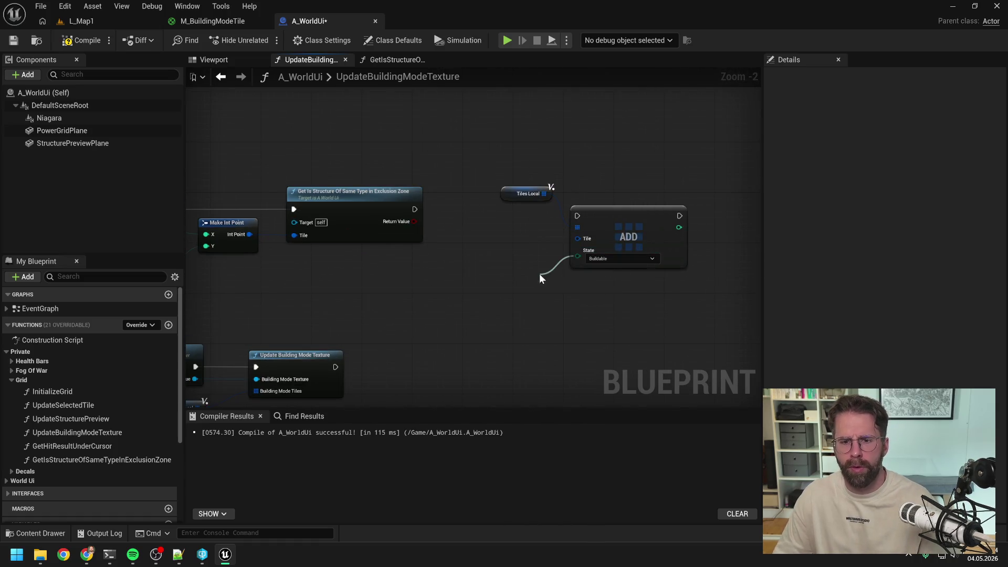
pyautogui.write('selec')
pyautogui.click(589, 357)
pyautogui.moveTo(415, 221); pyautogui.dragTo(547, 338)
pyautogui.moveTo(576, 273); pyautogui.dragTo(492, 273)
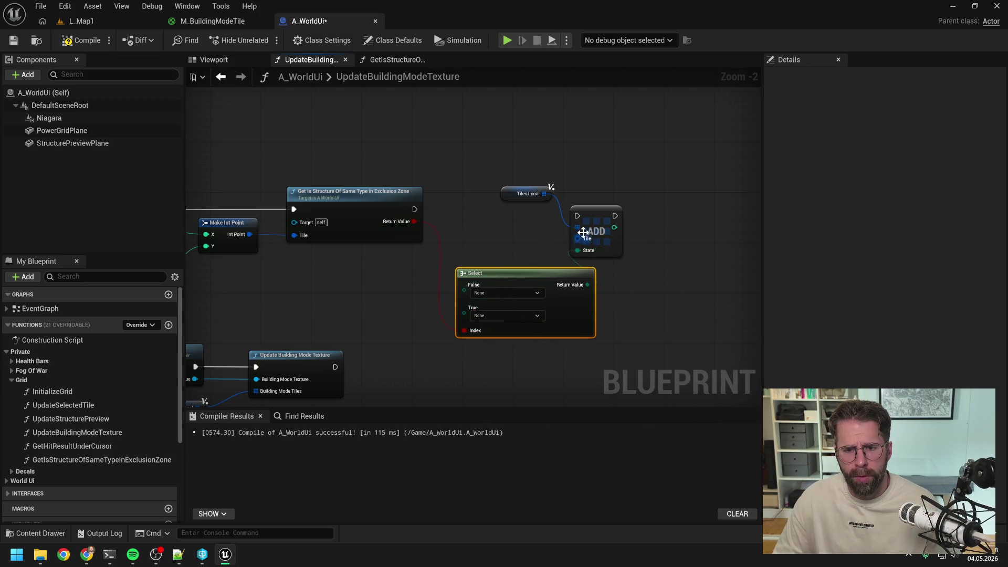
pyautogui.moveTo(630, 262); pyautogui.dragTo(496, 181)
pyautogui.moveTo(596, 231); pyautogui.dragTo(748, 215)
pyautogui.click(609, 227)
pyautogui.scroll(-1, 610, 226)
pyautogui.moveTo(461, 281); pyautogui.dragTo(506, 270)
pyautogui.click(502, 234)
# Replace the Select with a Branch whose True path adds the tile as Unbuildable, then compile.
pyautogui.moveTo(336, 236)
pyautogui.mouseDown()
pyautogui.moveTo(379, 238)
pyautogui.moveTo(410, 229)
pyautogui.moveTo(423, 211)
pyautogui.mouseUp()
pyautogui.write('branch')
pyautogui.press('Return')
pyautogui.moveTo(515, 218)
pyautogui.mouseDown()
pyautogui.moveTo(493, 259)
pyautogui.moveTo(554, 310)
pyautogui.mouseUp()
pyautogui.press('Delete')
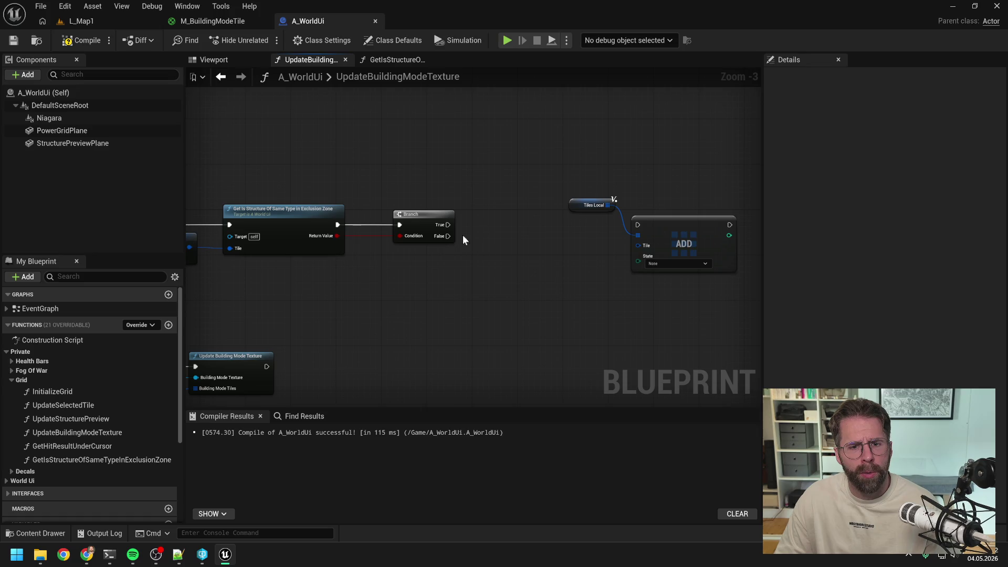
pyautogui.moveTo(449, 236)
pyautogui.mouseDown()
pyautogui.moveTo(637, 226)
pyautogui.moveTo(599, 258)
pyautogui.moveTo(514, 237)
pyautogui.mouseUp()
pyautogui.moveTo(447, 224); pyautogui.dragTo(637, 225)
pyautogui.click(665, 264)
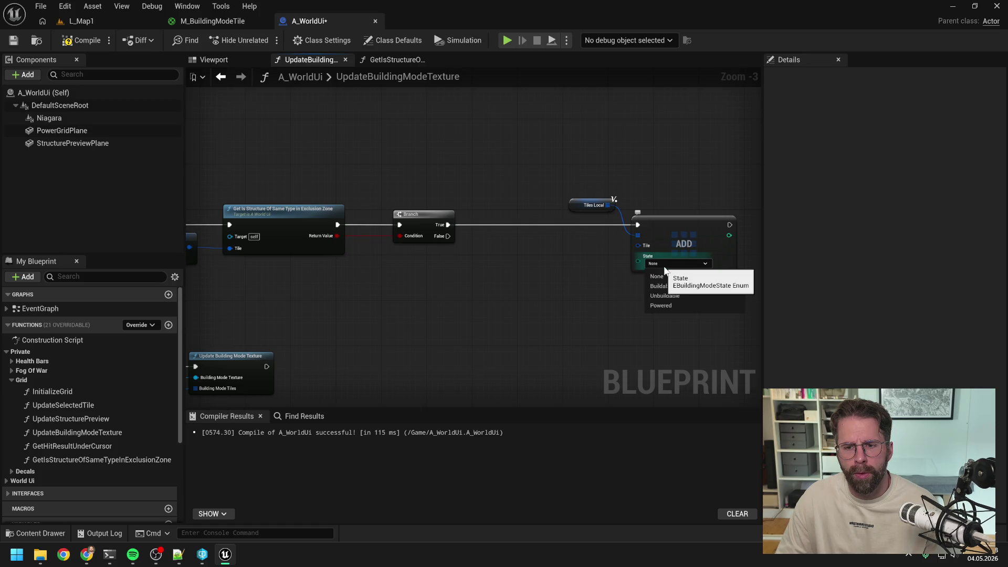
pyautogui.click(668, 296)
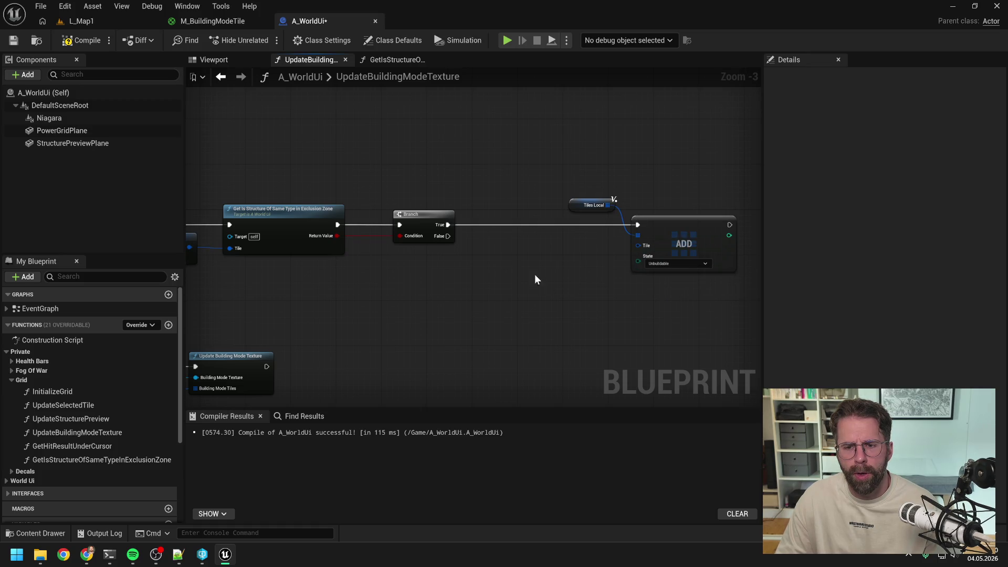
pyautogui.click(81, 40)
pyautogui.moveTo(403, 150)
pyautogui.mouseDown()
pyautogui.moveTo(540, 158)
pyautogui.moveTo(528, 181)
pyautogui.mouseUp()
pyautogui.scroll(-1, 540, 158)
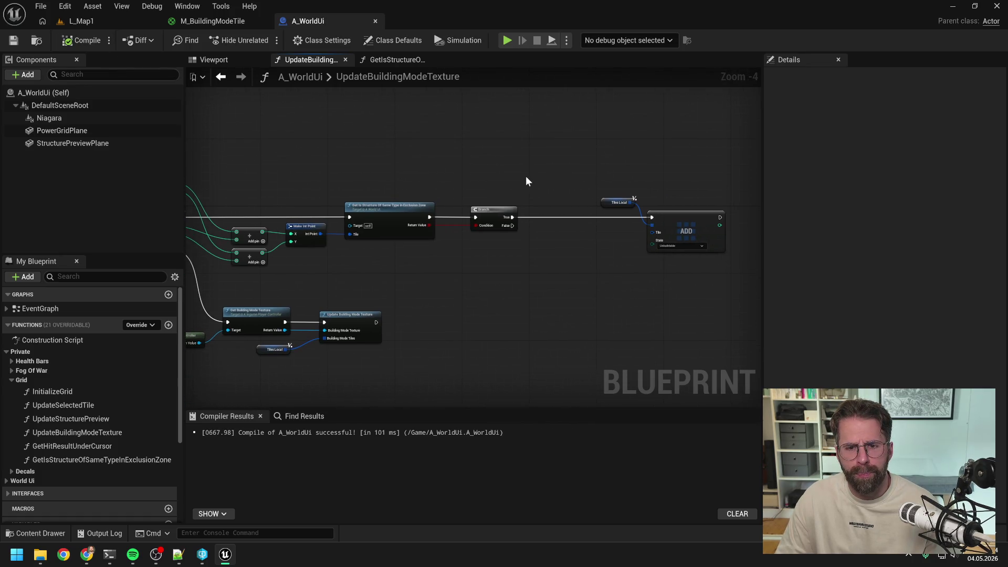
# Search the Content Drawer for 'preview', open A_StructurePreview, and copy its GetIsTilePowered function.
pyautogui.hotkey('ctrl', 'space')
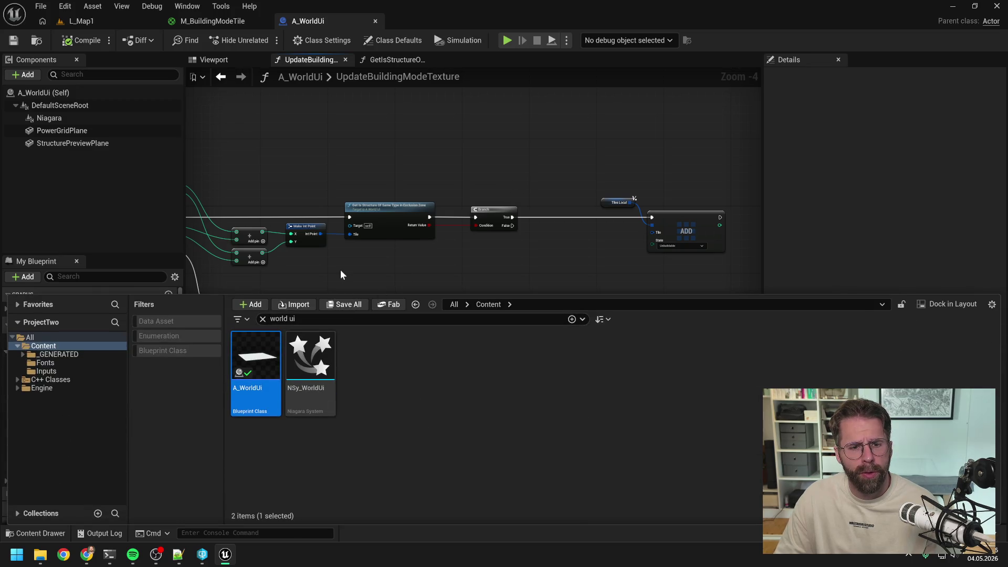
pyautogui.click(321, 270)
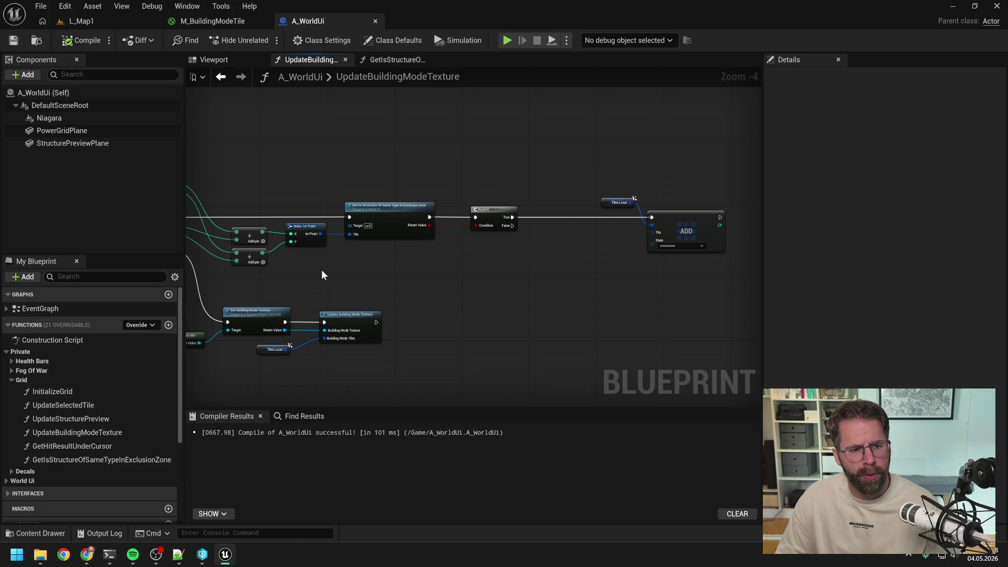
pyautogui.hotkey('ctrl', 'space')
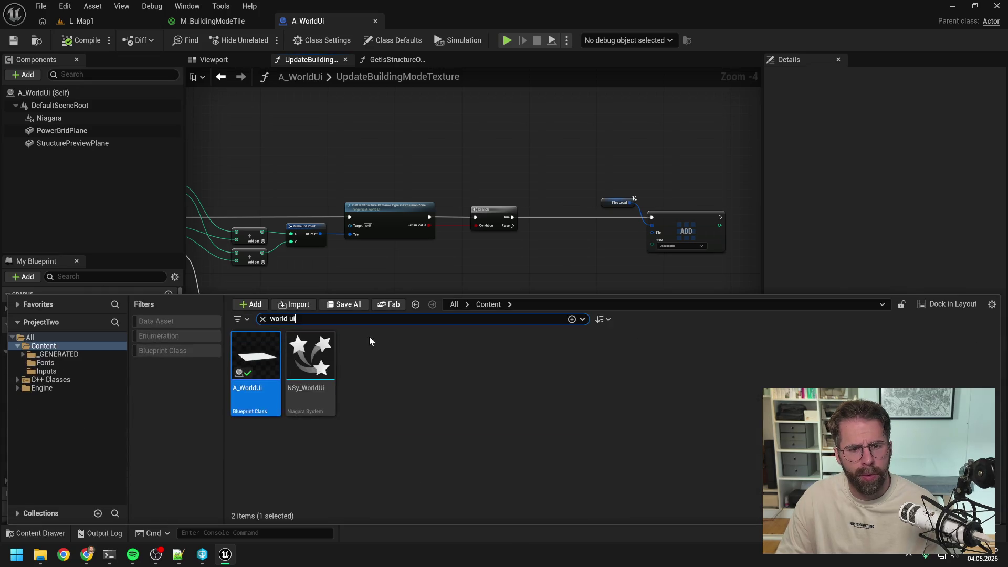
pyautogui.hotkey('ctrl', 'a')
pyautogui.write('preview')
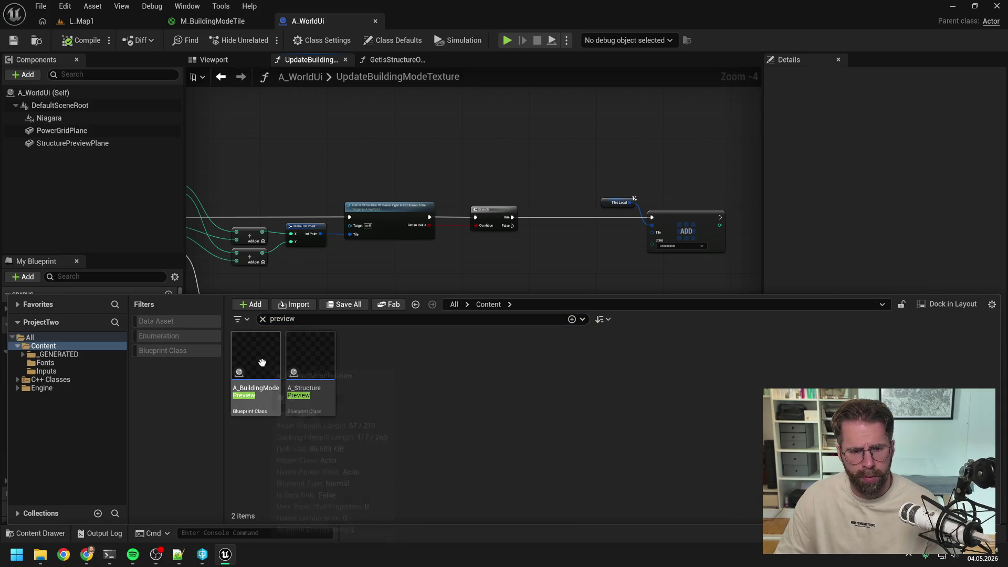
pyautogui.doubleClick(320, 358)
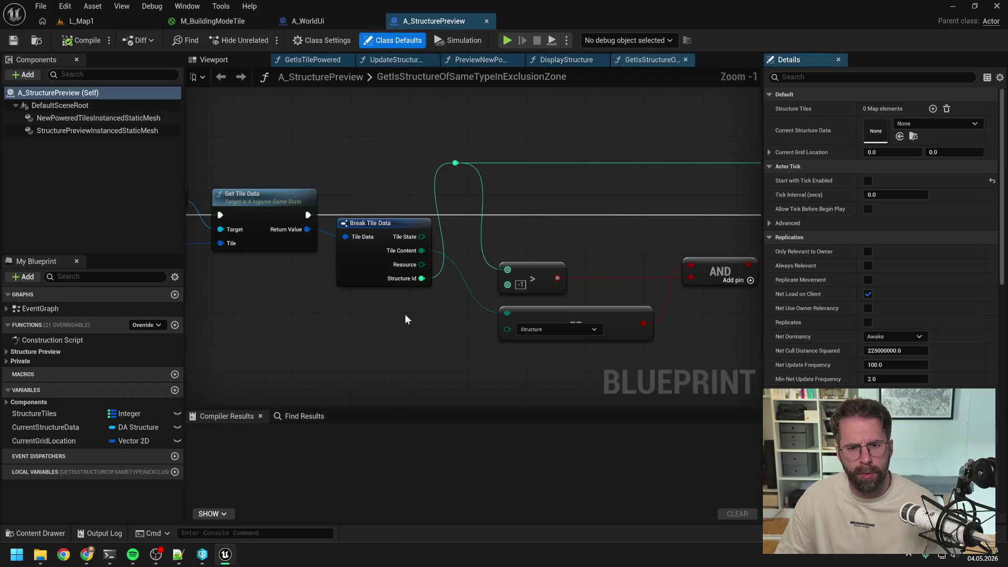
pyautogui.click(5, 362)
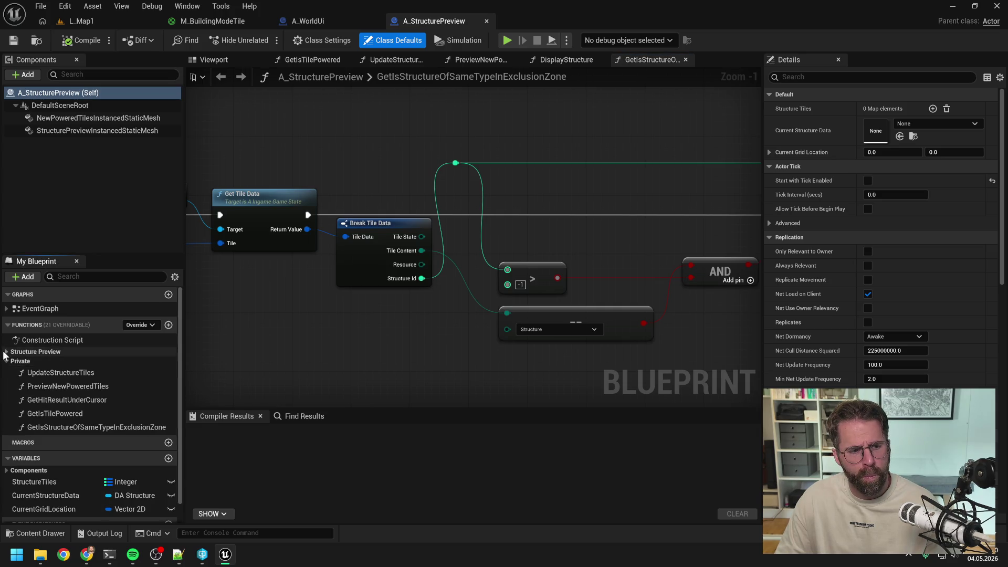
pyautogui.click(6, 351)
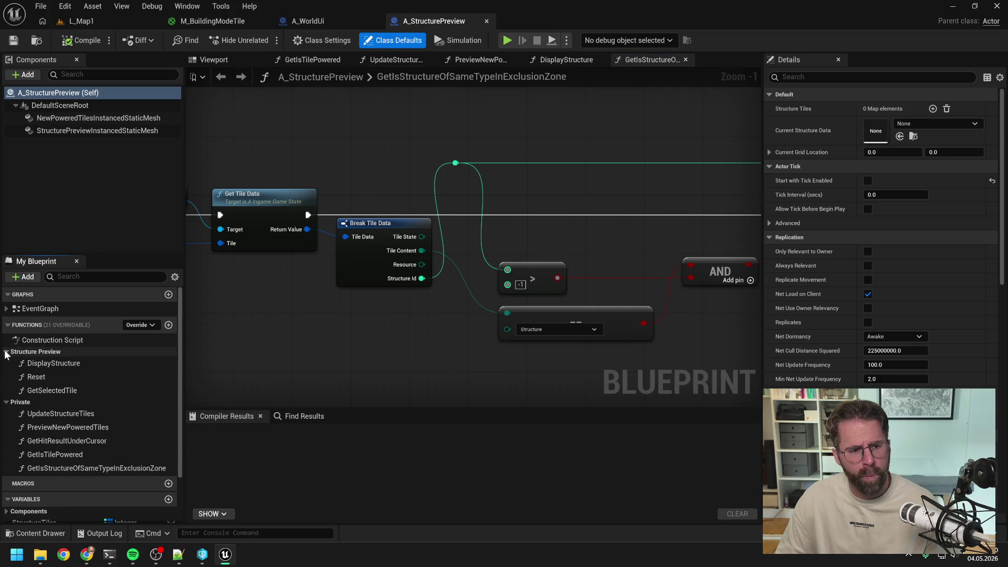
pyautogui.click(105, 468)
pyautogui.doubleClick(64, 454)
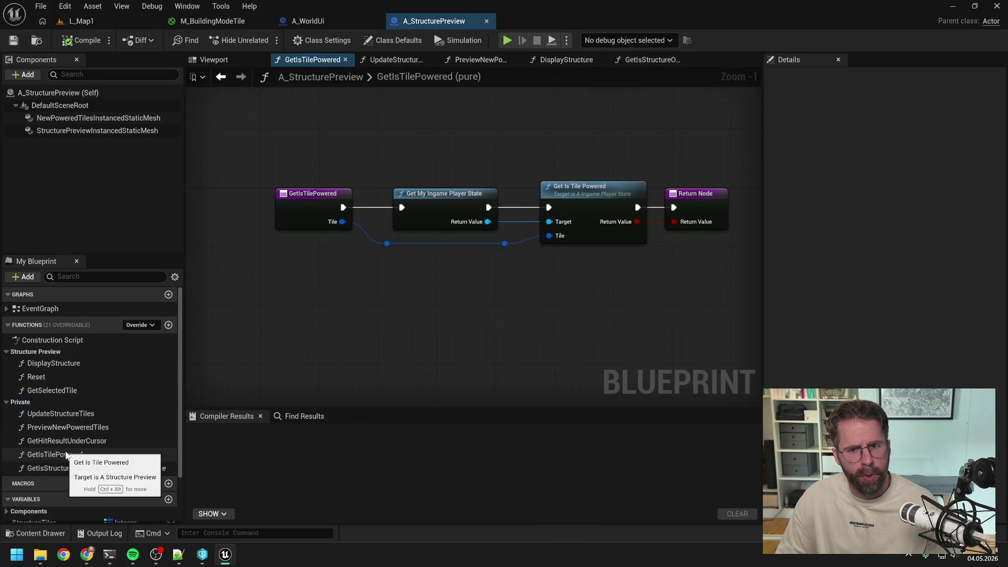
pyautogui.click(65, 453)
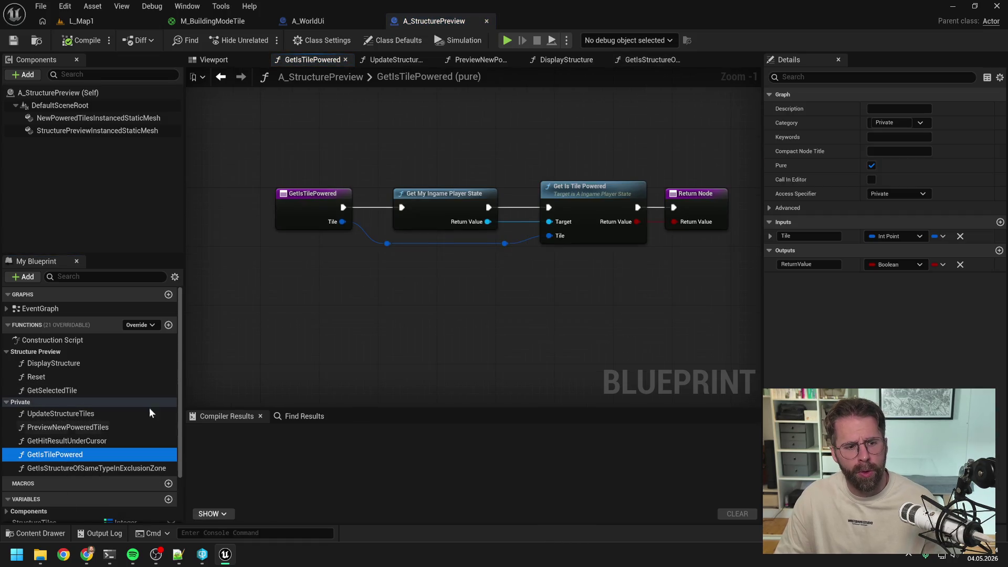
pyautogui.click(376, 319)
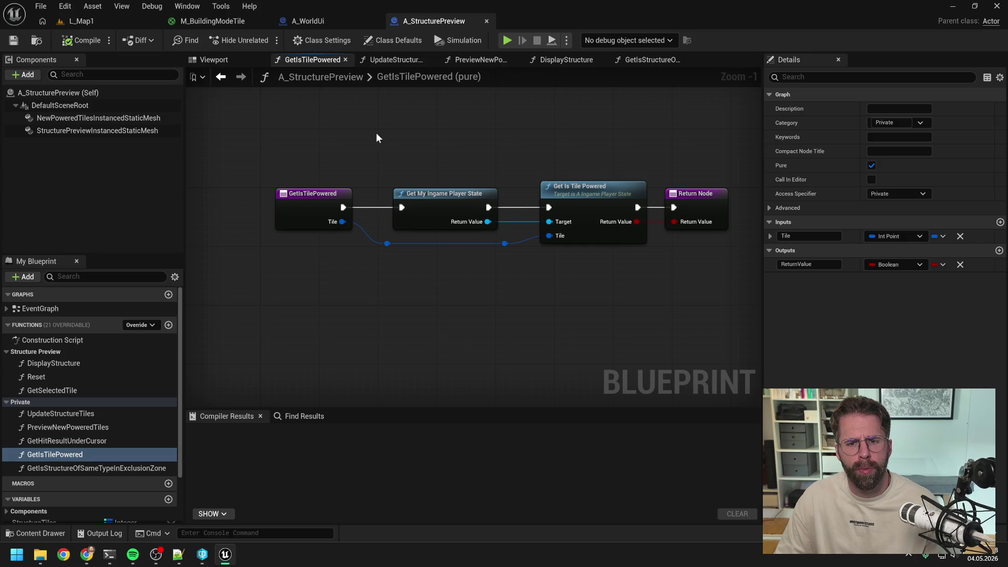
# Paste GetIsTilePowered into A_WorldUi under the Grid category, then save and recompile.
pyautogui.click(332, 20)
pyautogui.hotkey('ctrl', 'v')
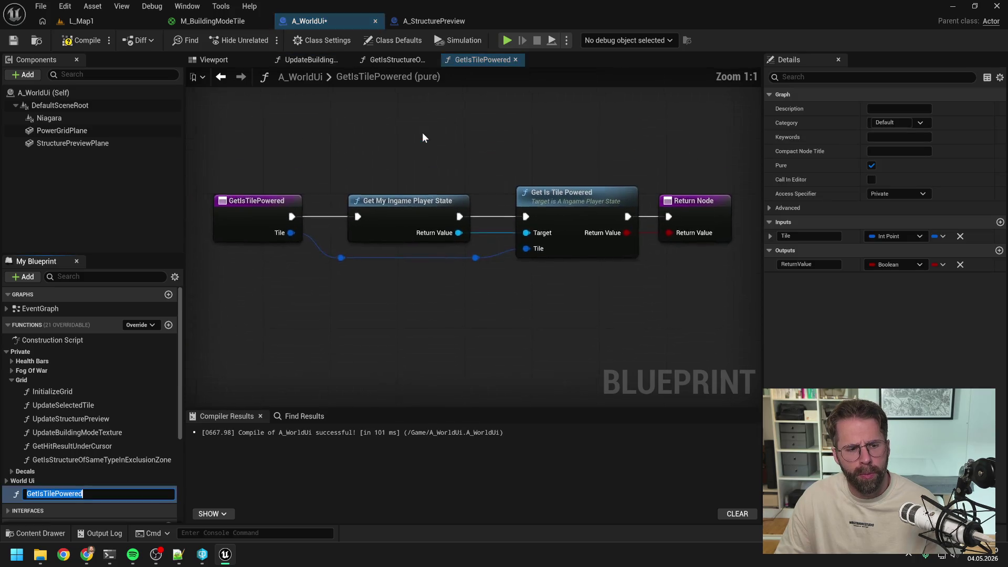
pyautogui.press('Return')
pyautogui.moveTo(45, 493); pyautogui.dragTo(20, 378)
pyautogui.hotkey('ctrl', 's')
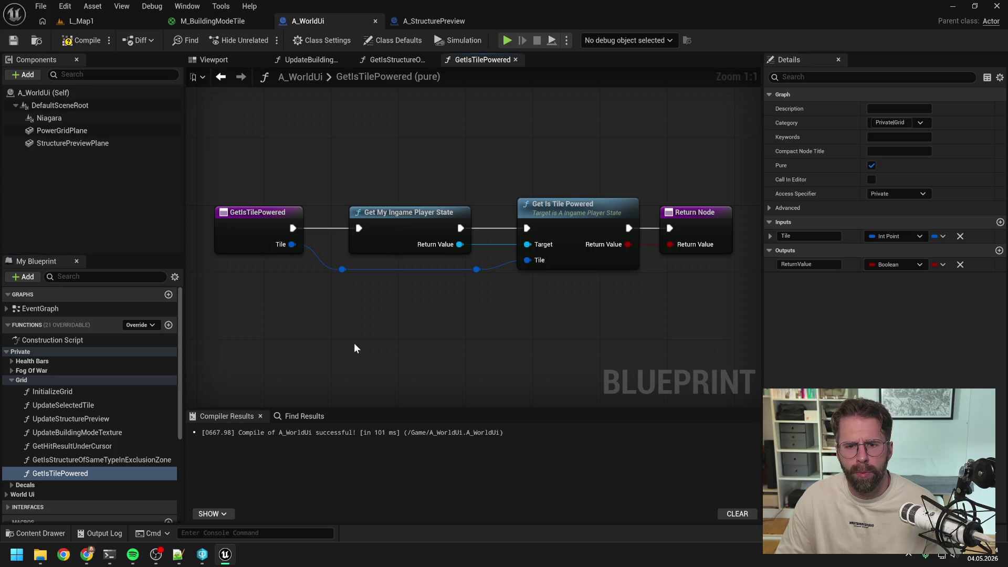
pyautogui.scroll(-1, 354, 342)
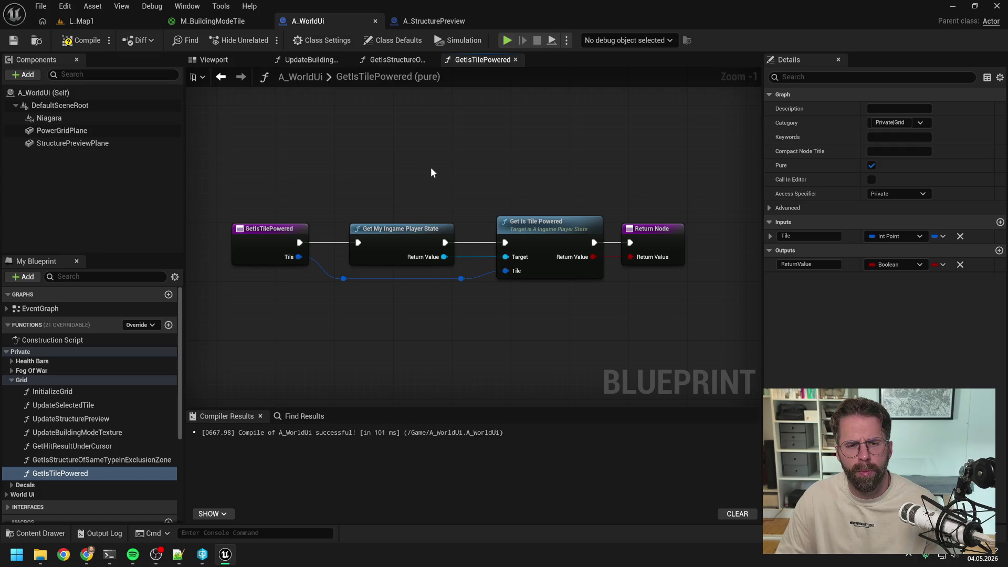
pyautogui.click(89, 41)
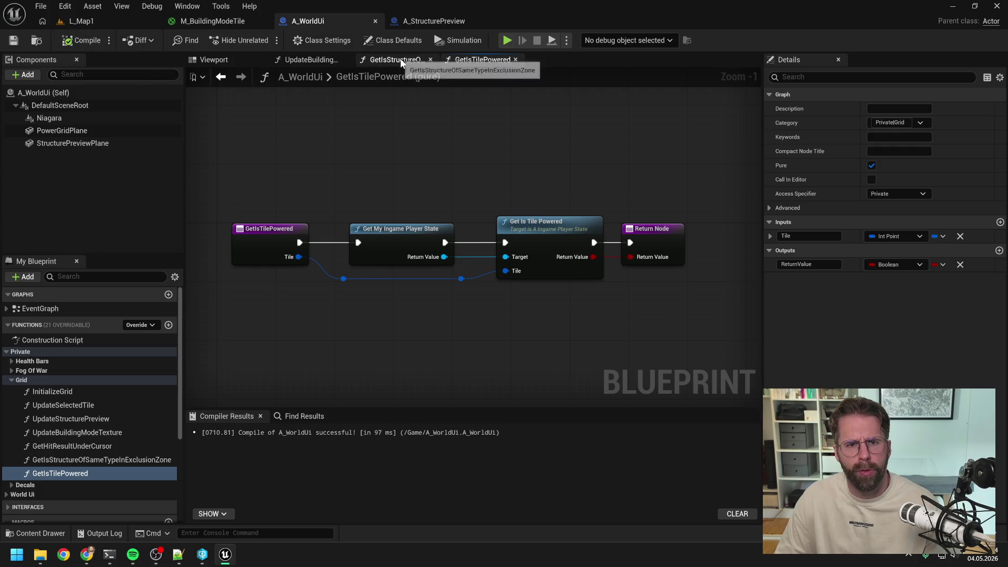
# Add an executable Get Is Tile Powered node and connect the Branch into it.
pyautogui.click(397, 60)
pyautogui.click(310, 59)
pyautogui.scroll(2, 406, 213)
pyautogui.rightClick(417, 268)
pyautogui.write('get is tile')
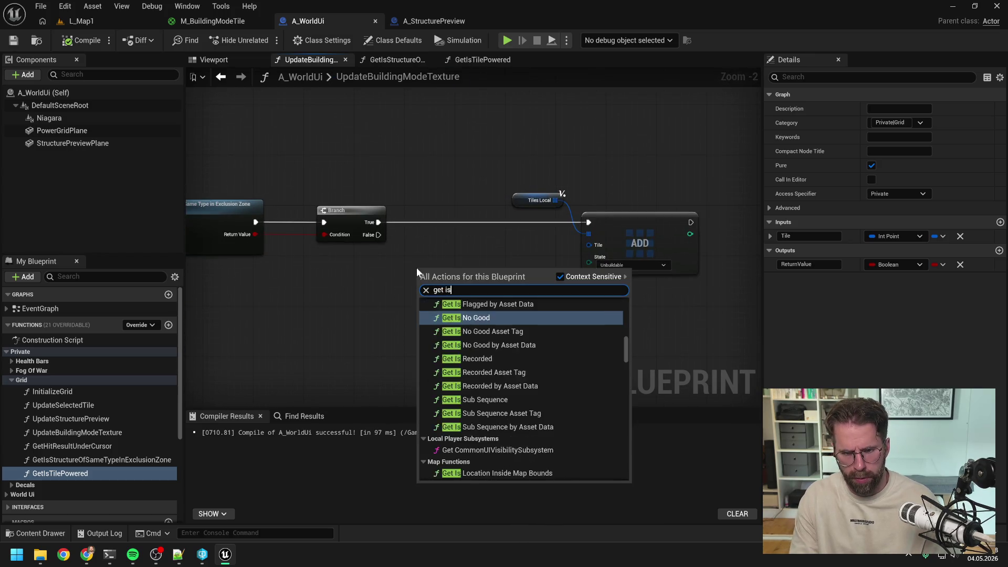
pyautogui.click(477, 347)
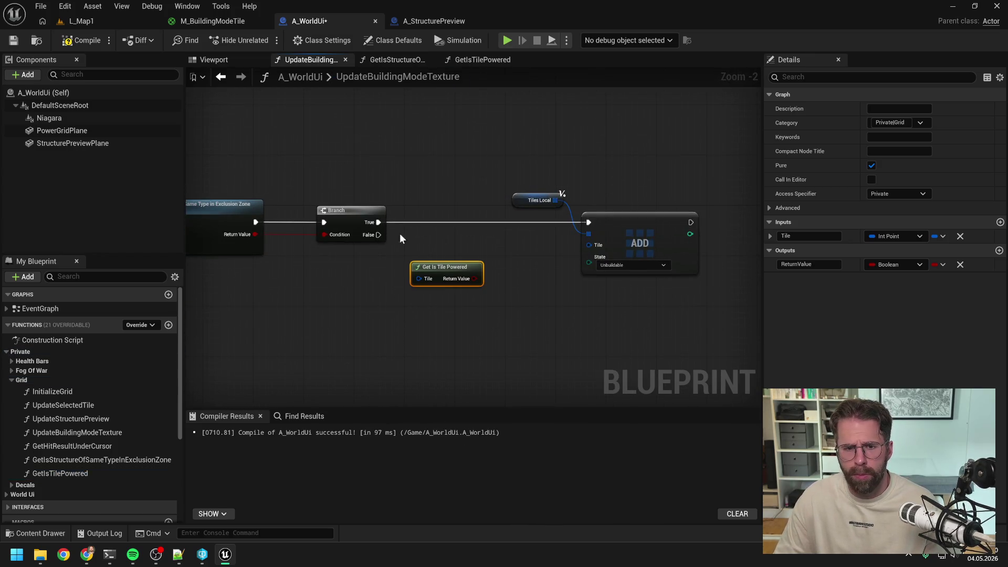
pyautogui.moveTo(449, 270); pyautogui.dragTo(578, 247)
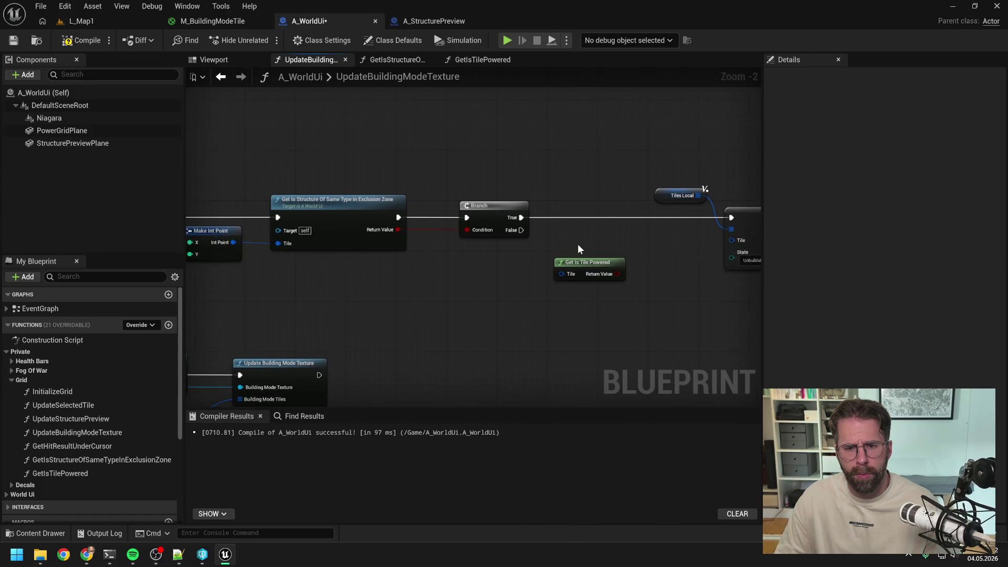
pyautogui.scroll(-1, 577, 243)
pyautogui.click(871, 166)
pyautogui.moveTo(594, 272); pyautogui.dragTo(599, 212)
pyautogui.moveTo(526, 220); pyautogui.dragTo(569, 220)
# Feed the tile coordinate into Get Is Tile Powered and add a Branch on its result.
pyautogui.click(515, 276)
pyautogui.moveTo(515, 272); pyautogui.dragTo(568, 267)
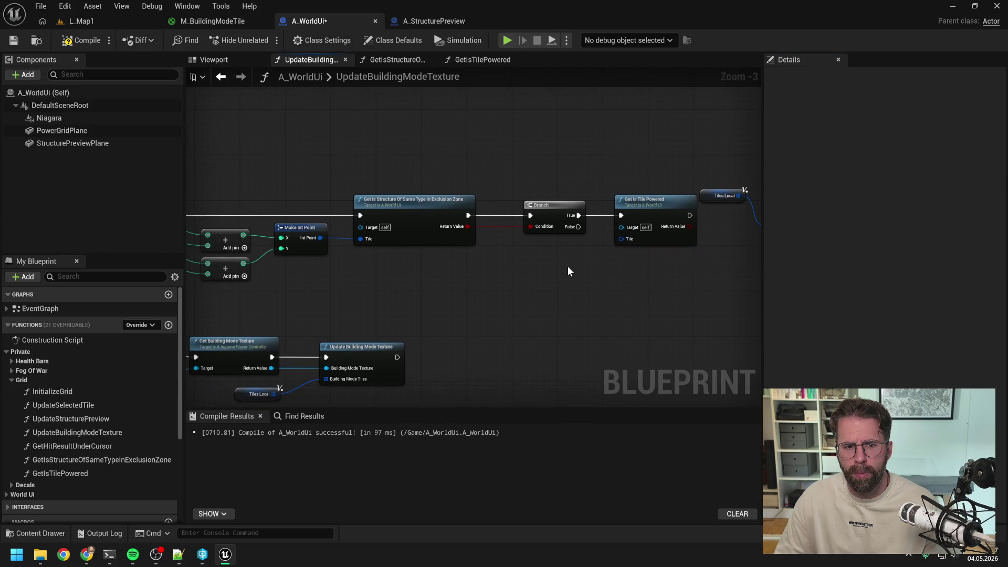
pyautogui.doubleClick(341, 238)
pyautogui.moveTo(345, 241)
pyautogui.mouseDown()
pyautogui.moveTo(347, 193)
pyautogui.moveTo(622, 238)
pyautogui.moveTo(589, 190)
pyautogui.mouseUp()
pyautogui.doubleClick(602, 237)
pyautogui.moveTo(669, 175); pyautogui.dragTo(513, 175)
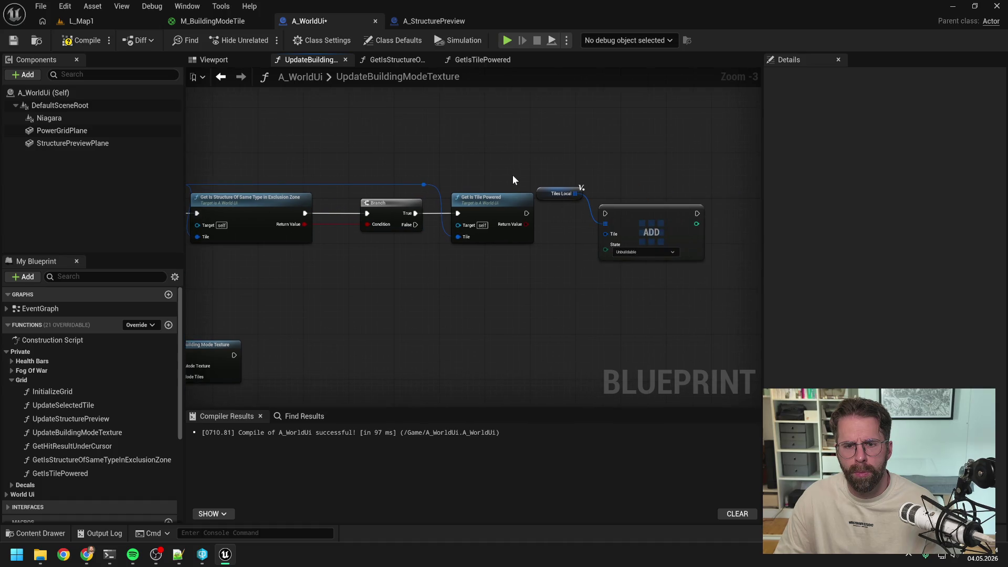
pyautogui.moveTo(526, 225); pyautogui.dragTo(547, 240)
pyautogui.write('bra')
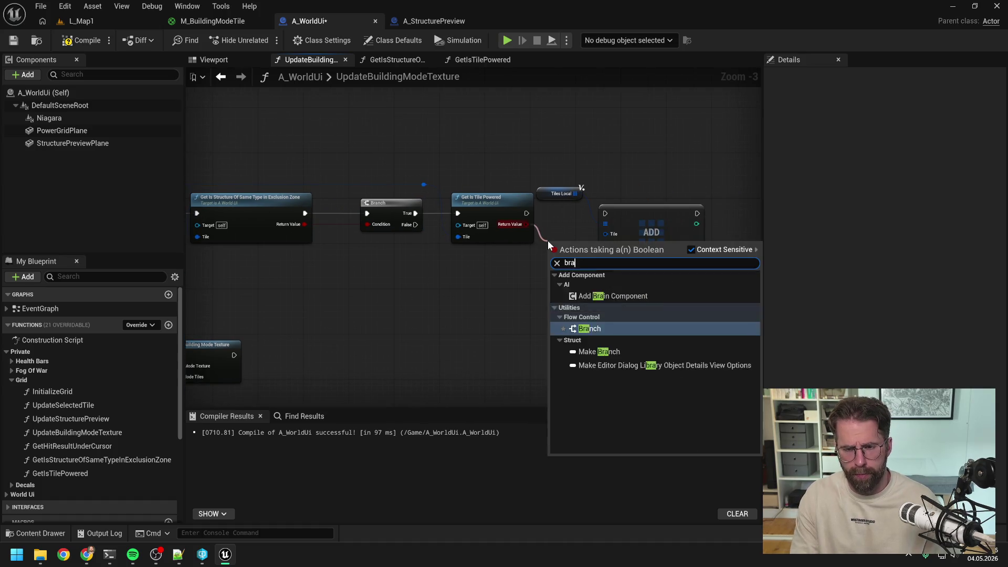
pyautogui.press('Return')
# Route the not-excluded path into the power check and the excluded path into the ADD node.
pyautogui.moveTo(630, 216); pyautogui.dragTo(720, 216)
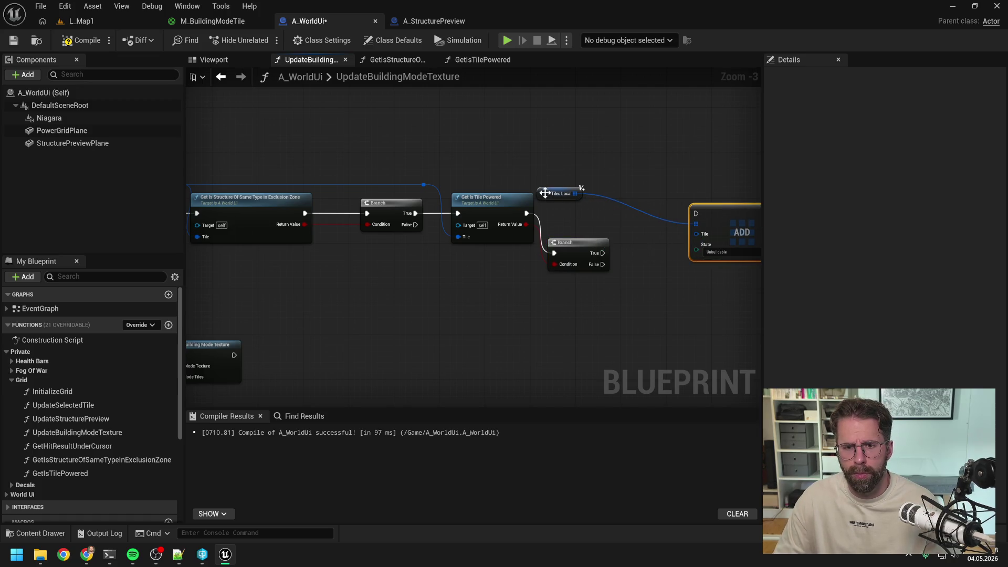
pyautogui.moveTo(545, 193); pyautogui.dragTo(627, 199)
pyautogui.click(601, 227)
pyautogui.moveTo(439, 256); pyautogui.dragTo(462, 218)
pyautogui.moveTo(513, 252); pyautogui.dragTo(640, 250)
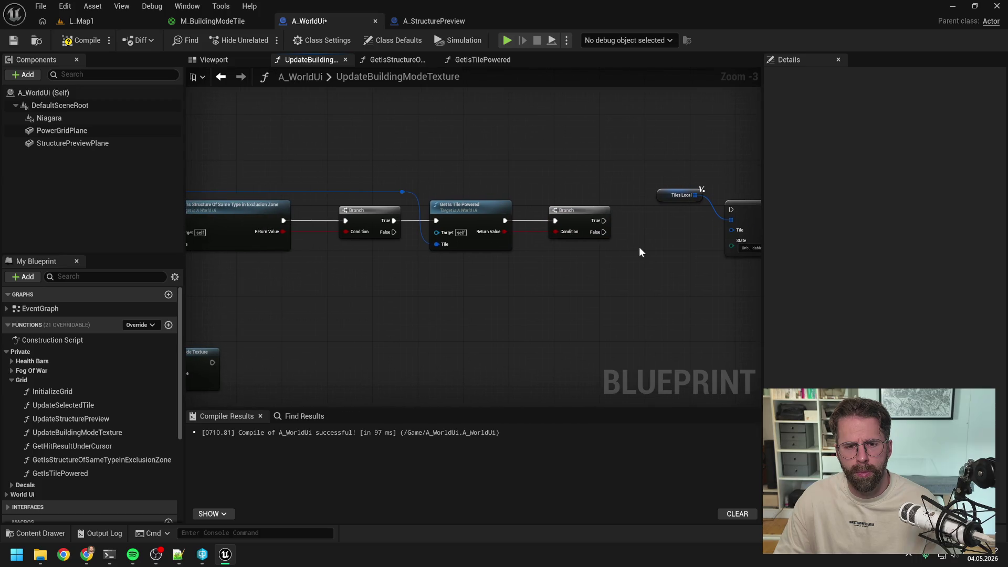
pyautogui.moveTo(404, 229)
pyautogui.mouseDown()
pyautogui.moveTo(435, 228)
pyautogui.moveTo(390, 230)
pyautogui.moveTo(438, 230)
pyautogui.moveTo(436, 221)
pyautogui.mouseUp()
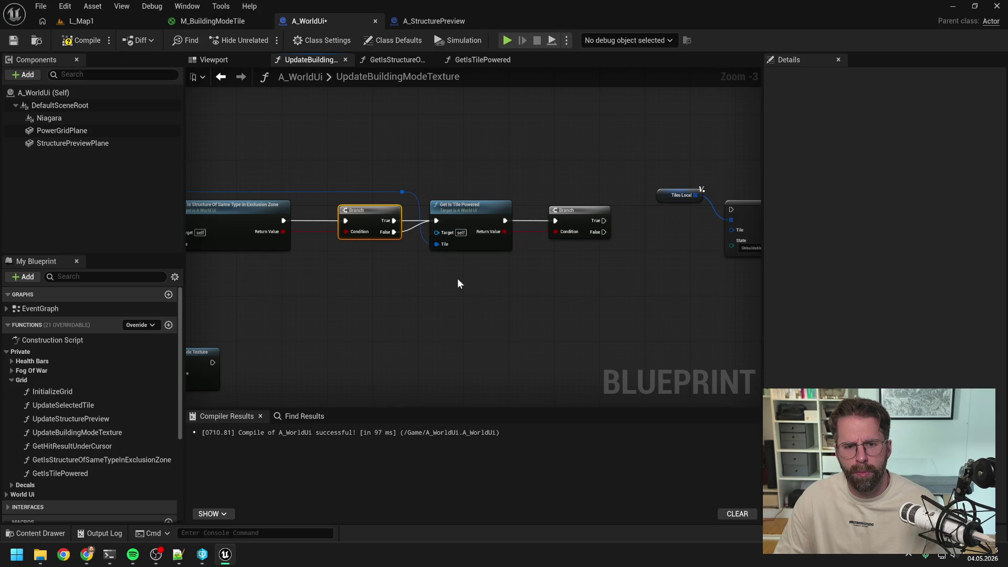
pyautogui.click(505, 177)
pyautogui.moveTo(506, 176)
pyautogui.mouseDown()
pyautogui.moveTo(621, 266)
pyautogui.moveTo(540, 260)
pyautogui.moveTo(662, 249)
pyautogui.mouseUp()
pyautogui.press('f')
pyautogui.moveTo(397, 195)
pyautogui.mouseDown()
pyautogui.moveTo(712, 200)
pyautogui.moveTo(736, 188)
pyautogui.moveTo(621, 192)
pyautogui.moveTo(664, 217)
pyautogui.mouseUp()
# Connect the tile coordinate to the ADD node and send unpowered tiles to the Unbuildable ADD.
pyautogui.click(655, 203)
pyautogui.click(546, 234)
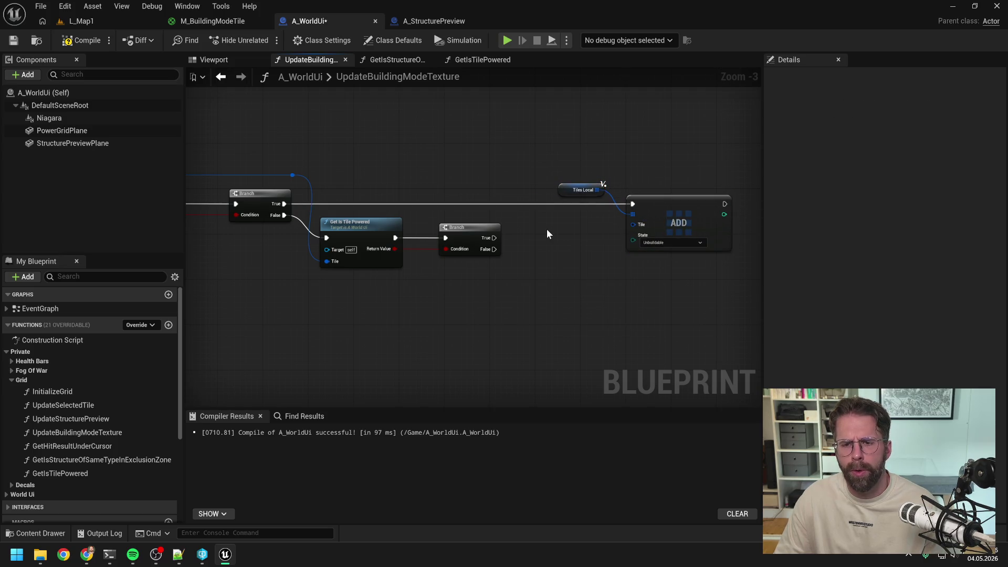
pyautogui.moveTo(546, 234); pyautogui.dragTo(583, 229)
pyautogui.moveTo(345, 180)
pyautogui.mouseDown()
pyautogui.moveTo(692, 233)
pyautogui.moveTo(667, 181)
pyautogui.mouseUp()
pyautogui.doubleClick(662, 227)
pyautogui.click(626, 254)
pyautogui.moveTo(547, 254); pyautogui.dragTo(685, 213)
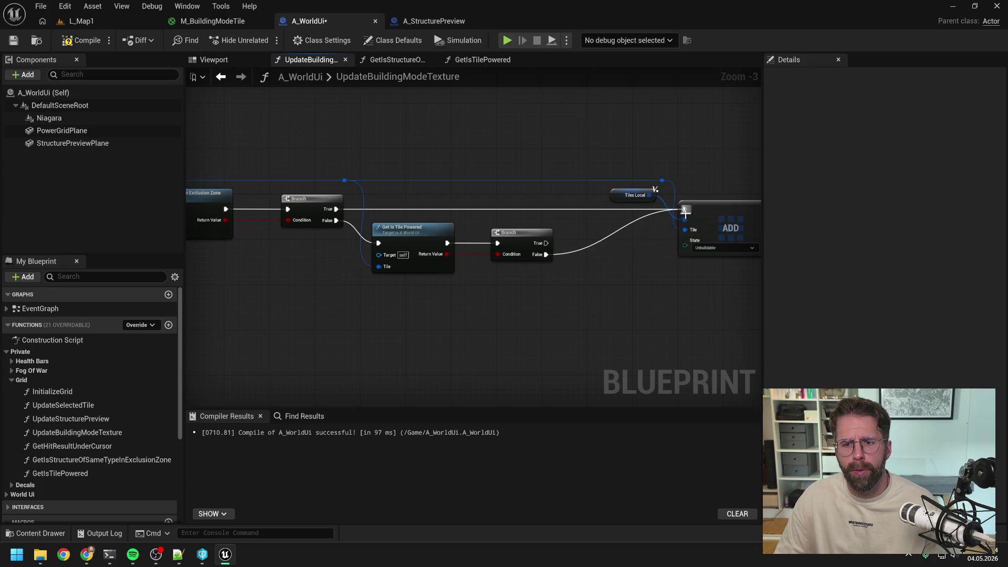
pyautogui.moveTo(634, 279); pyautogui.dragTo(581, 274)
pyautogui.moveTo(506, 284)
pyautogui.mouseDown()
pyautogui.moveTo(402, 222)
pyautogui.moveTo(315, 218)
pyautogui.mouseUp()
pyautogui.moveTo(467, 247); pyautogui.dragTo(467, 257)
pyautogui.moveTo(587, 299); pyautogui.dragTo(535, 292)
# Duplicate the Tiles Local ADD group, set it to Buildable, and wire powered tiles into it.
pyautogui.moveTo(514, 156); pyautogui.dragTo(611, 243)
pyautogui.hotkey('ctrl', 'c')
pyautogui.hotkey('ctrl', 'v')
pyautogui.moveTo(637, 283)
pyautogui.mouseDown()
pyautogui.moveTo(603, 272)
pyautogui.moveTo(615, 270)
pyautogui.mouseUp()
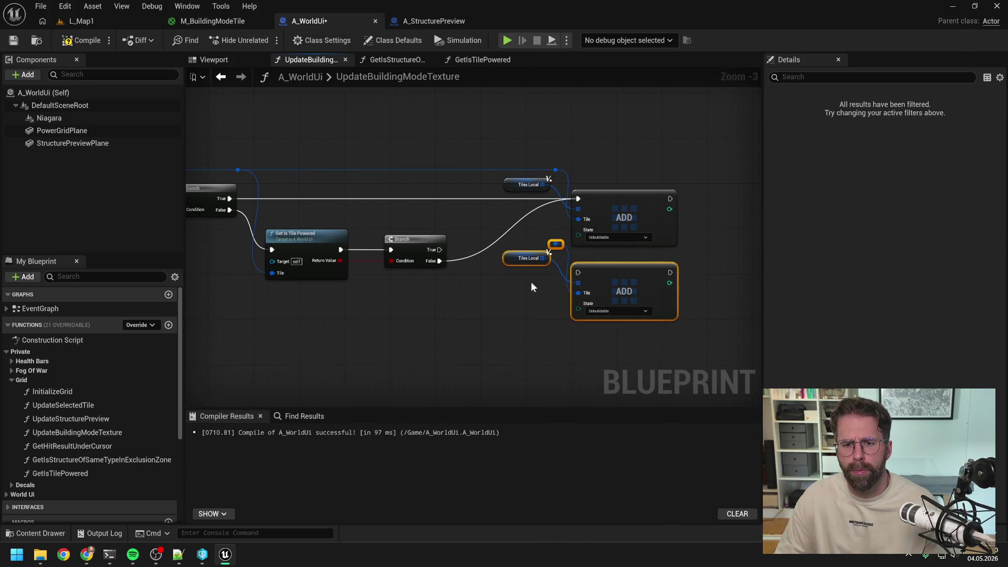
pyautogui.click(531, 287)
pyautogui.moveTo(555, 170); pyautogui.dragTo(578, 292)
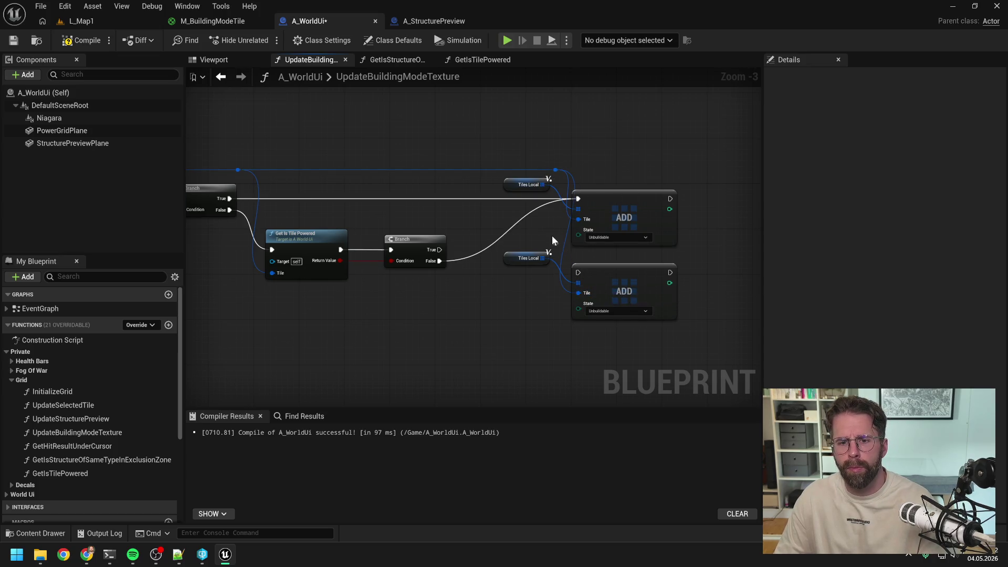
pyautogui.moveTo(439, 250)
pyautogui.mouseDown()
pyautogui.moveTo(562, 282)
pyautogui.moveTo(578, 272)
pyautogui.mouseUp()
pyautogui.click(605, 312)
pyautogui.click(600, 325)
# Tidy the powered and exec wires with reroute points.
pyautogui.doubleClick(489, 256)
pyautogui.moveTo(489, 257); pyautogui.dragTo(497, 276)
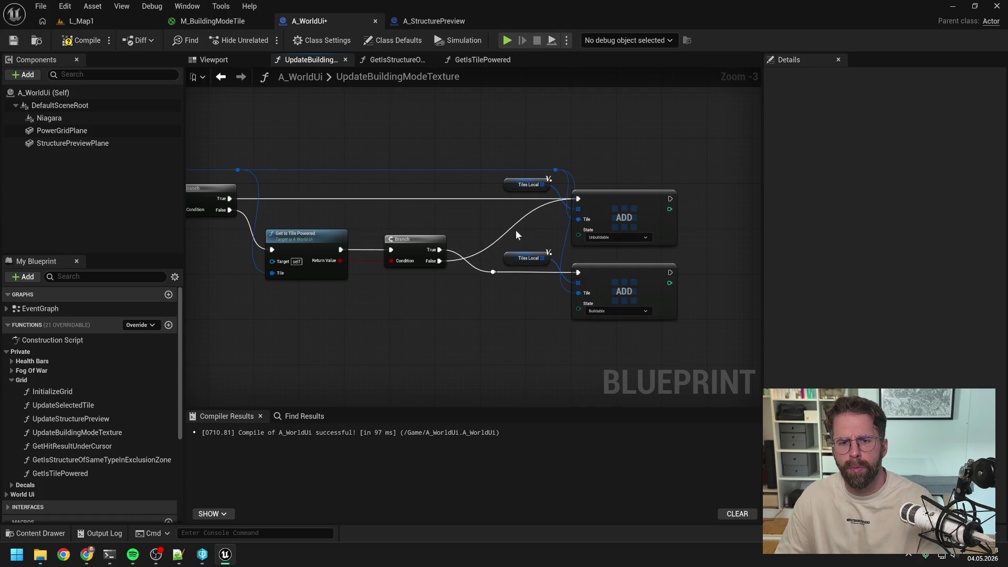
pyautogui.doubleClick(511, 199)
pyautogui.moveTo(439, 250); pyautogui.dragTo(508, 200)
# Compile A_WorldUi and start a play test in the L_Map1 level.
pyautogui.click(81, 40)
pyautogui.scroll(-1, 560, 156)
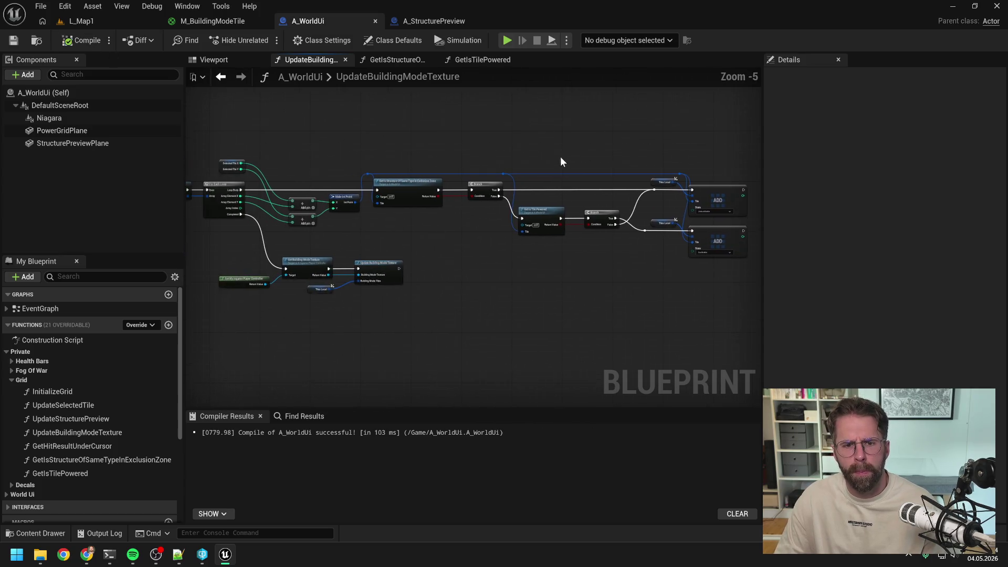
pyautogui.click(127, 20)
pyautogui.click(261, 40)
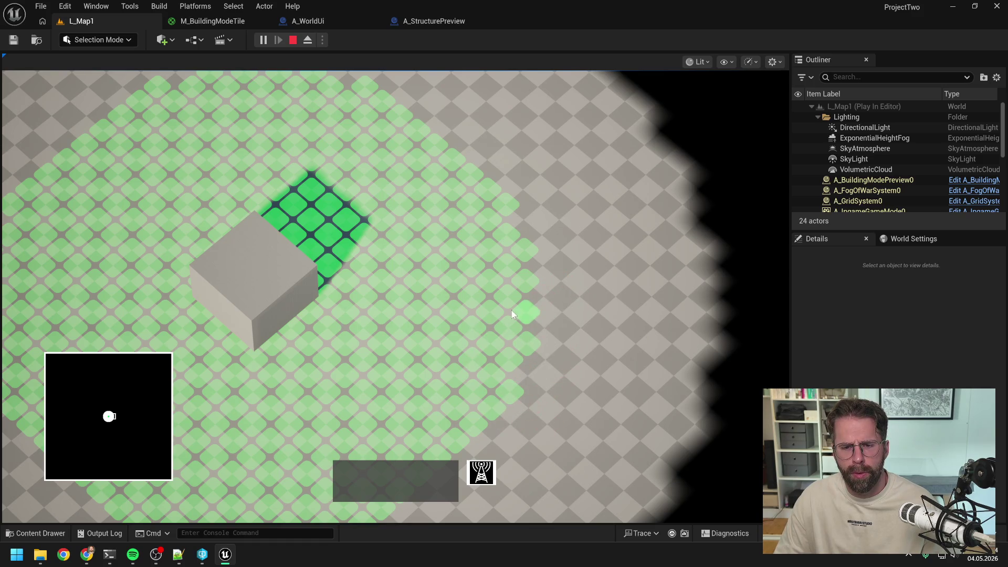
pyautogui.rightClick(546, 361)
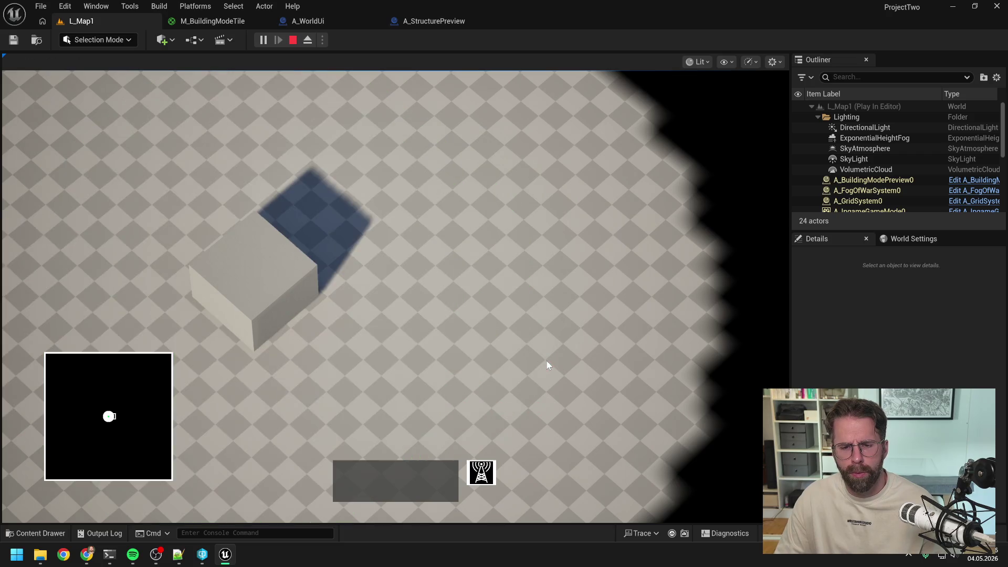
pyautogui.press('Escape')
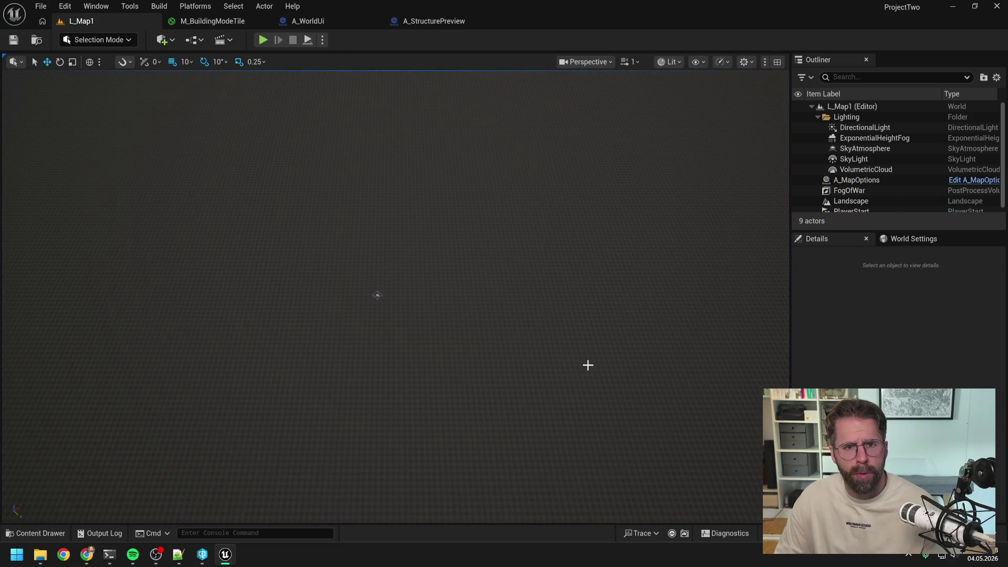